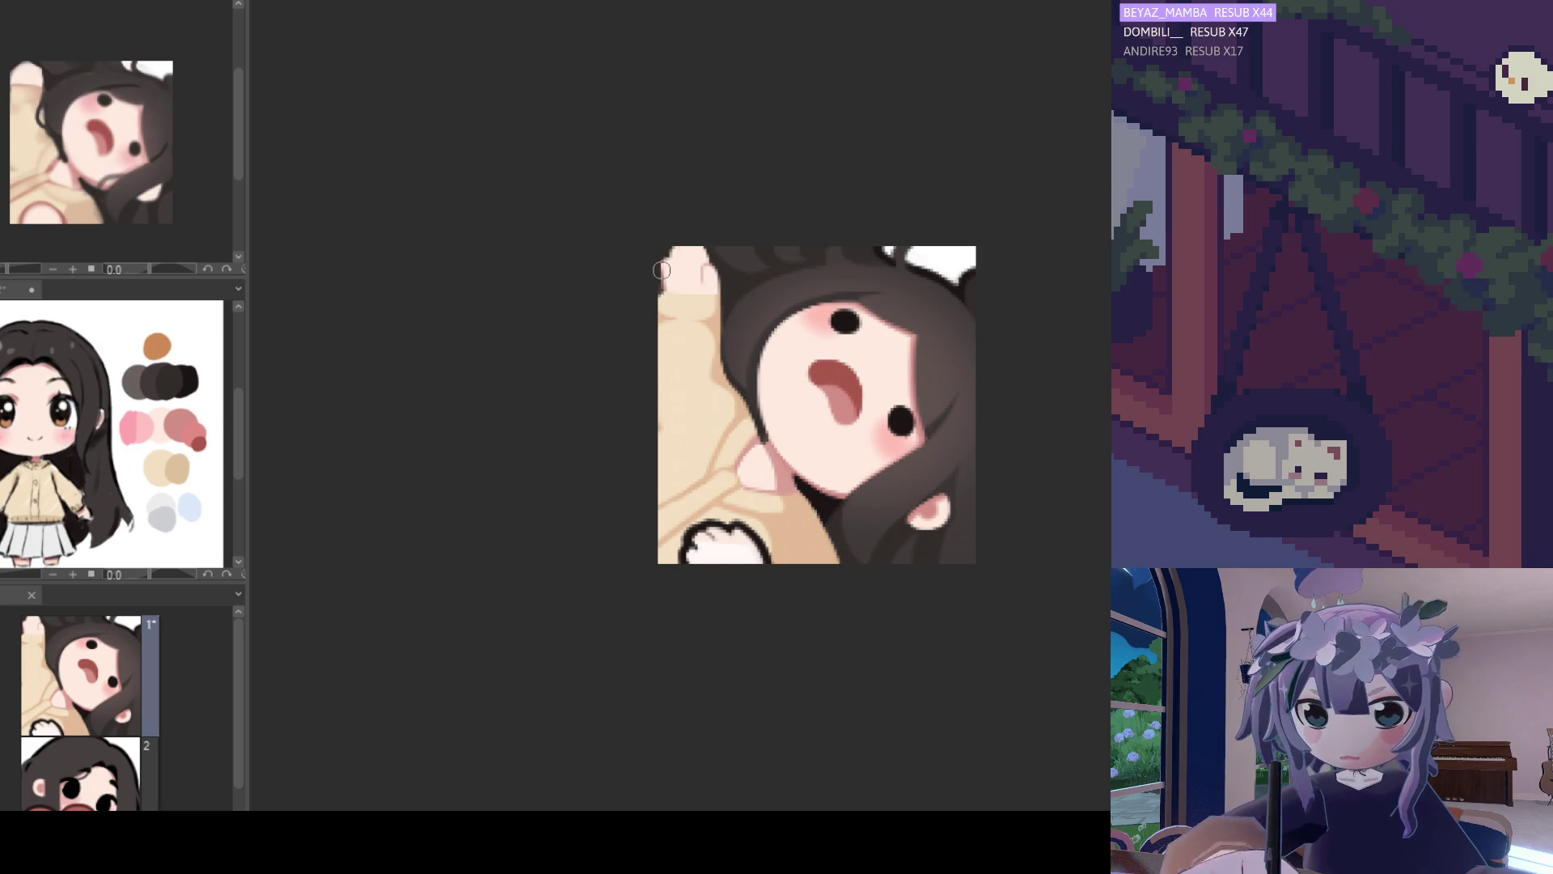
Undo and redo the last hair edit to compare it, zooming around the emote.
scroll(670, 263, up, 1)
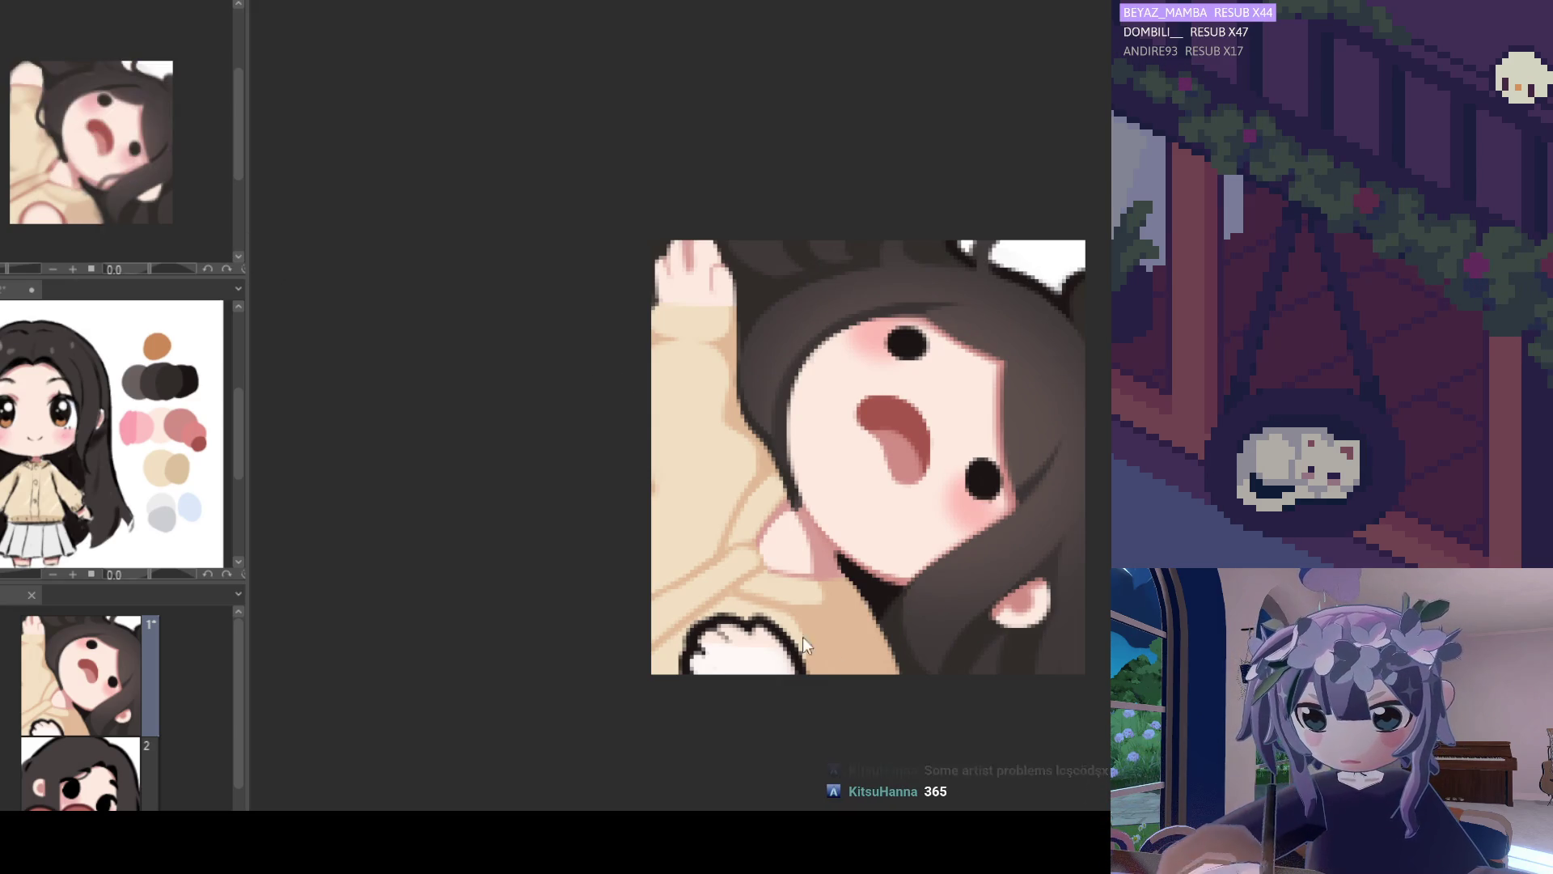
scroll(746, 469, down, 5)
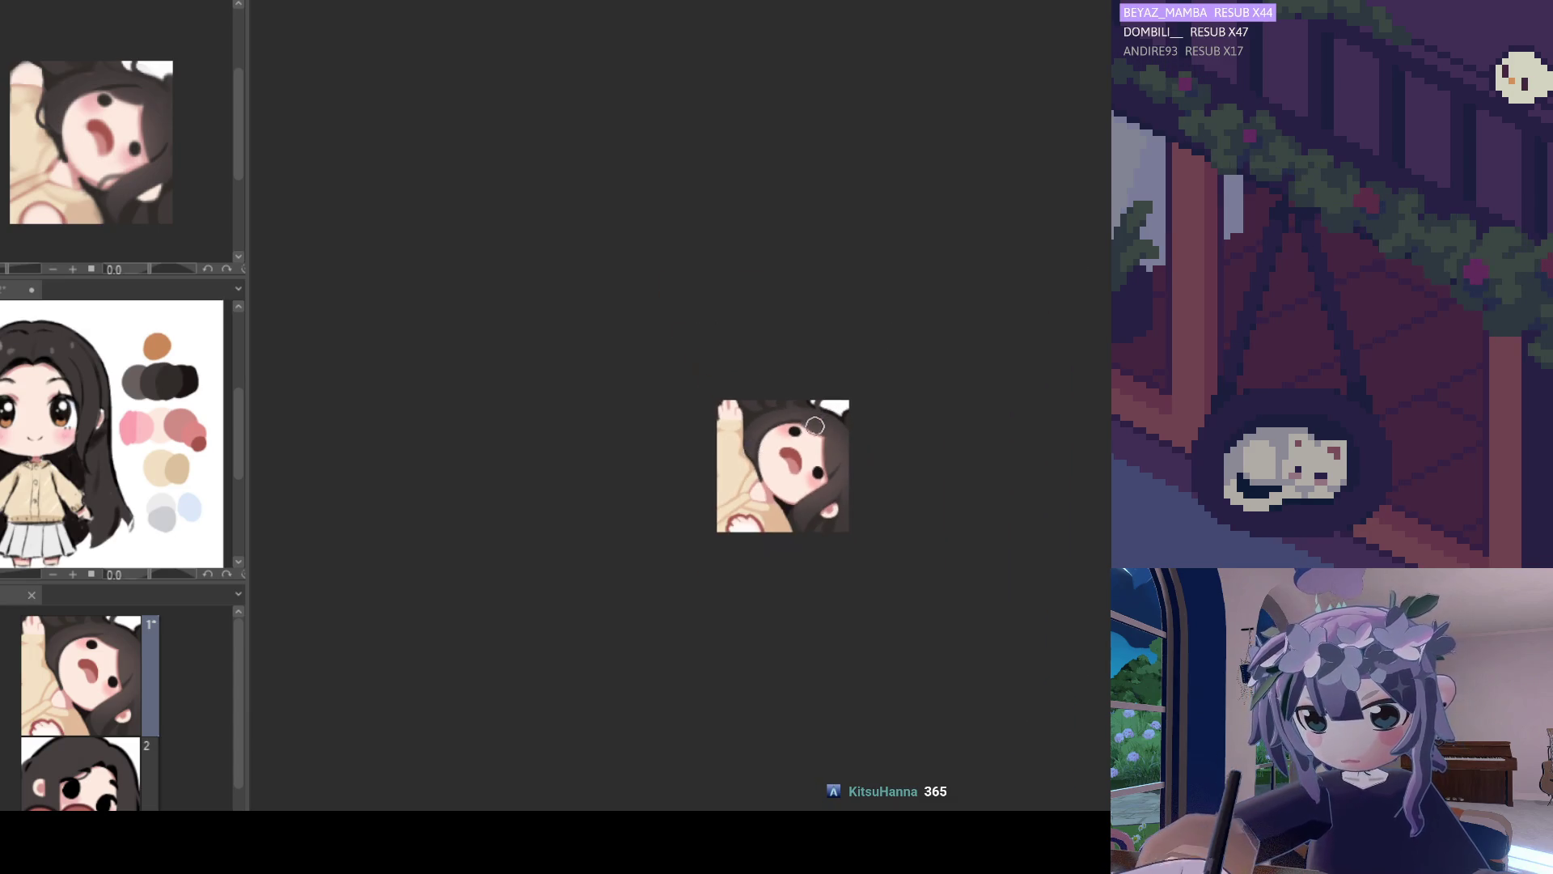
scroll(672, 461, up, 2)
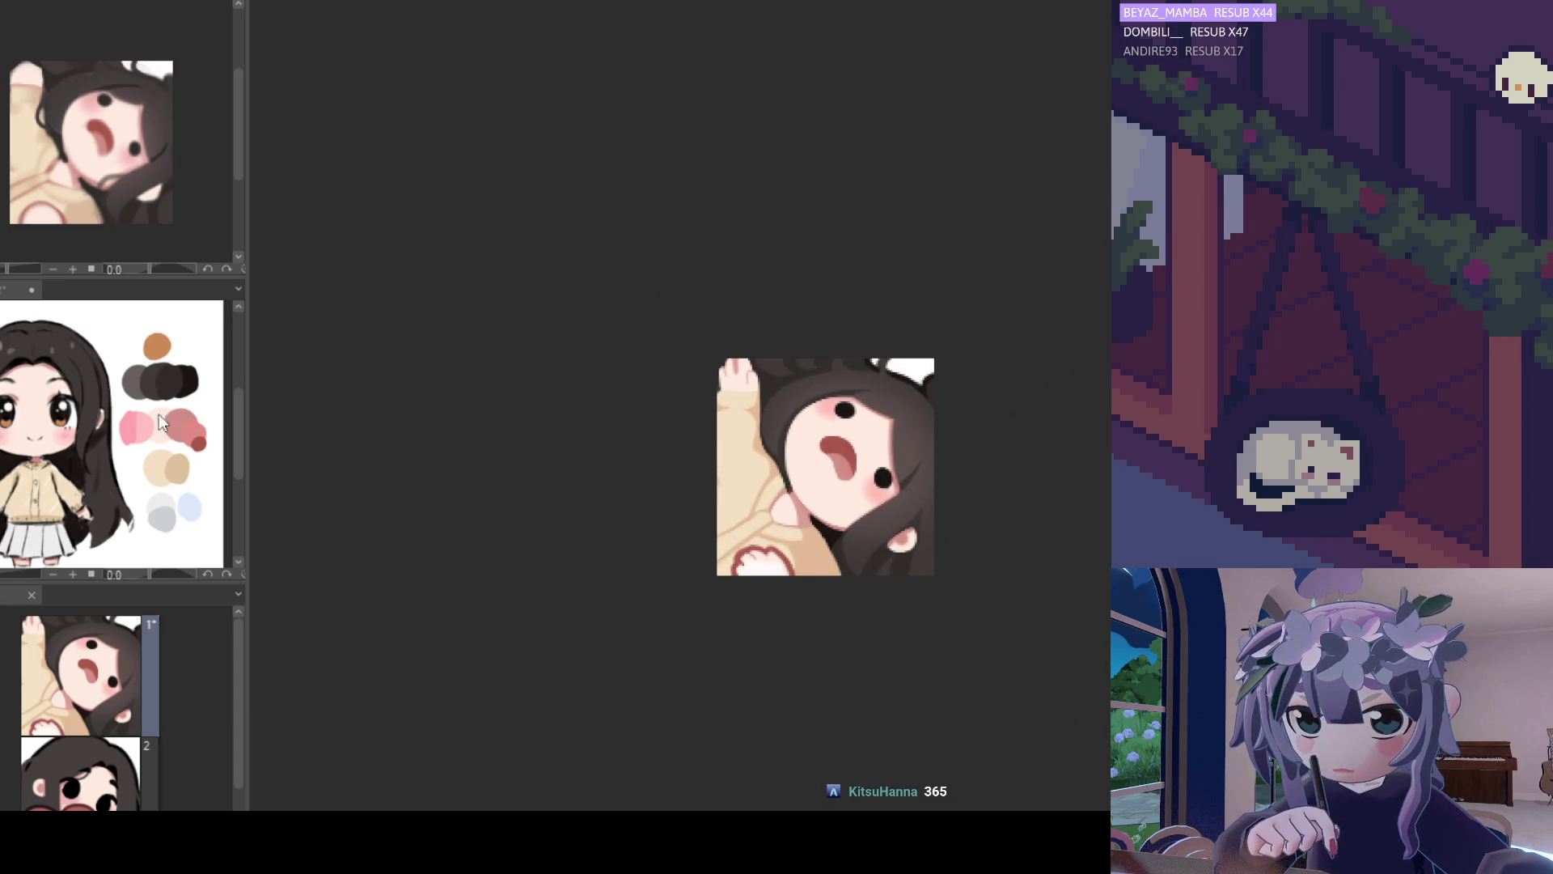
scroll(818, 478, up, 2)
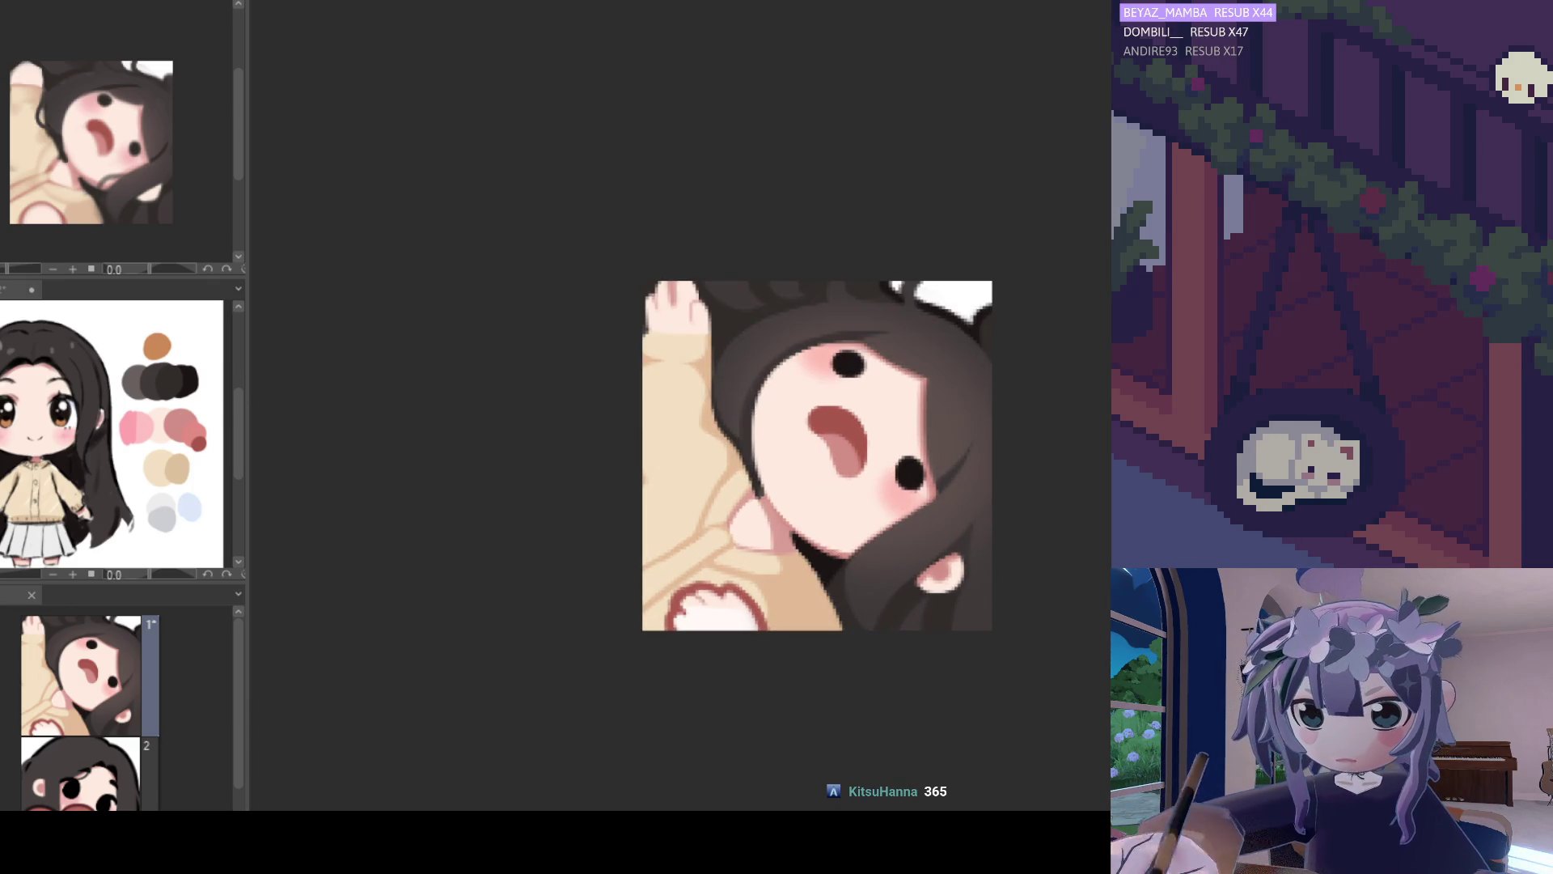
key(ctrl+z)
key(ctrl+y)
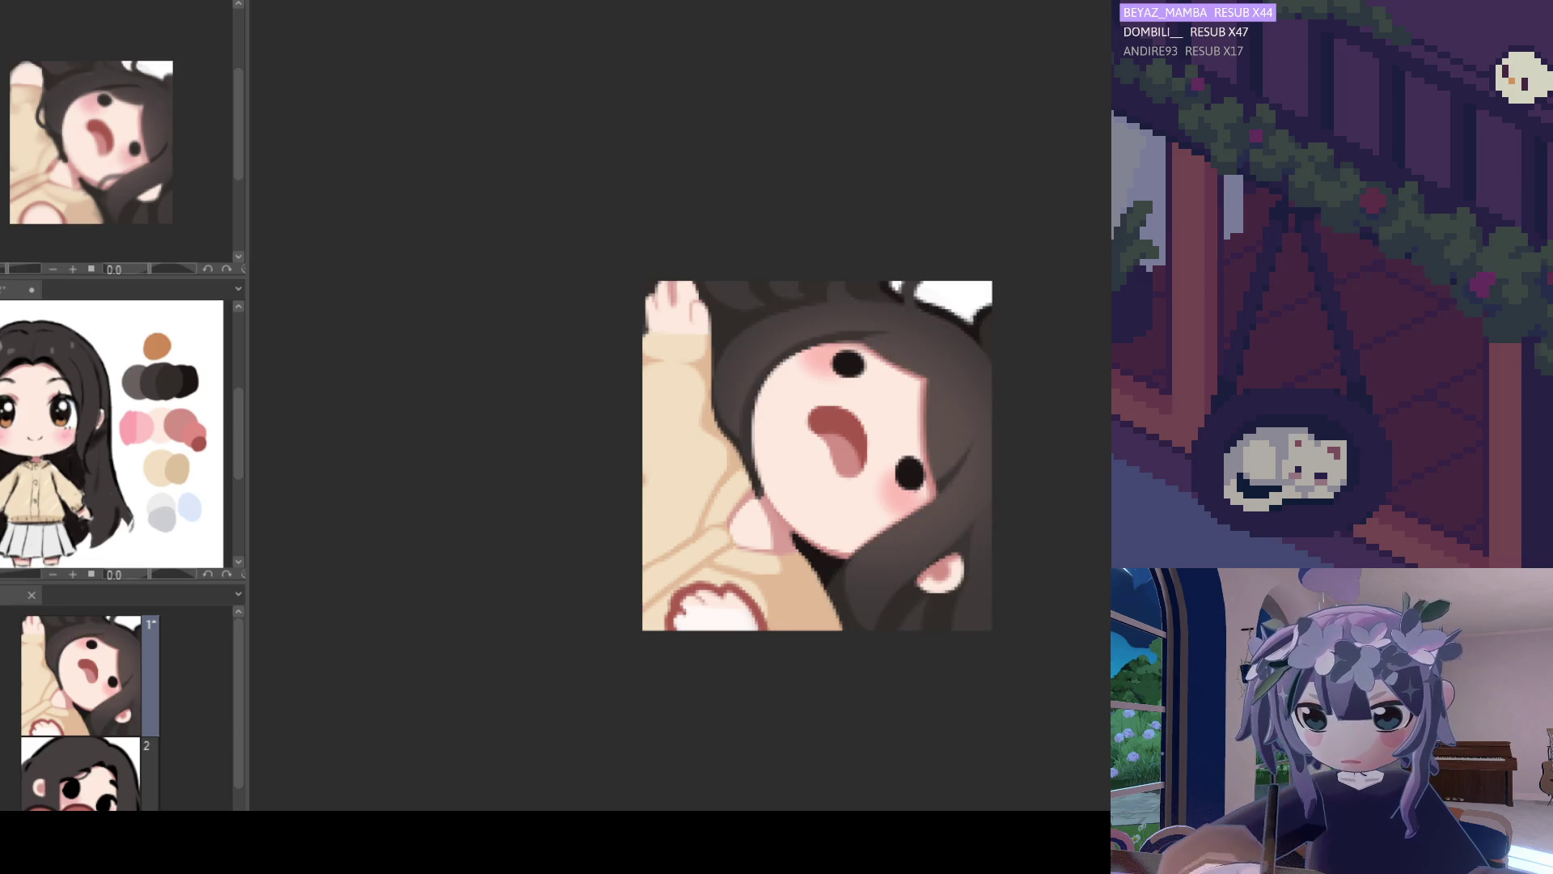
scroll(690, 281, up, 1)
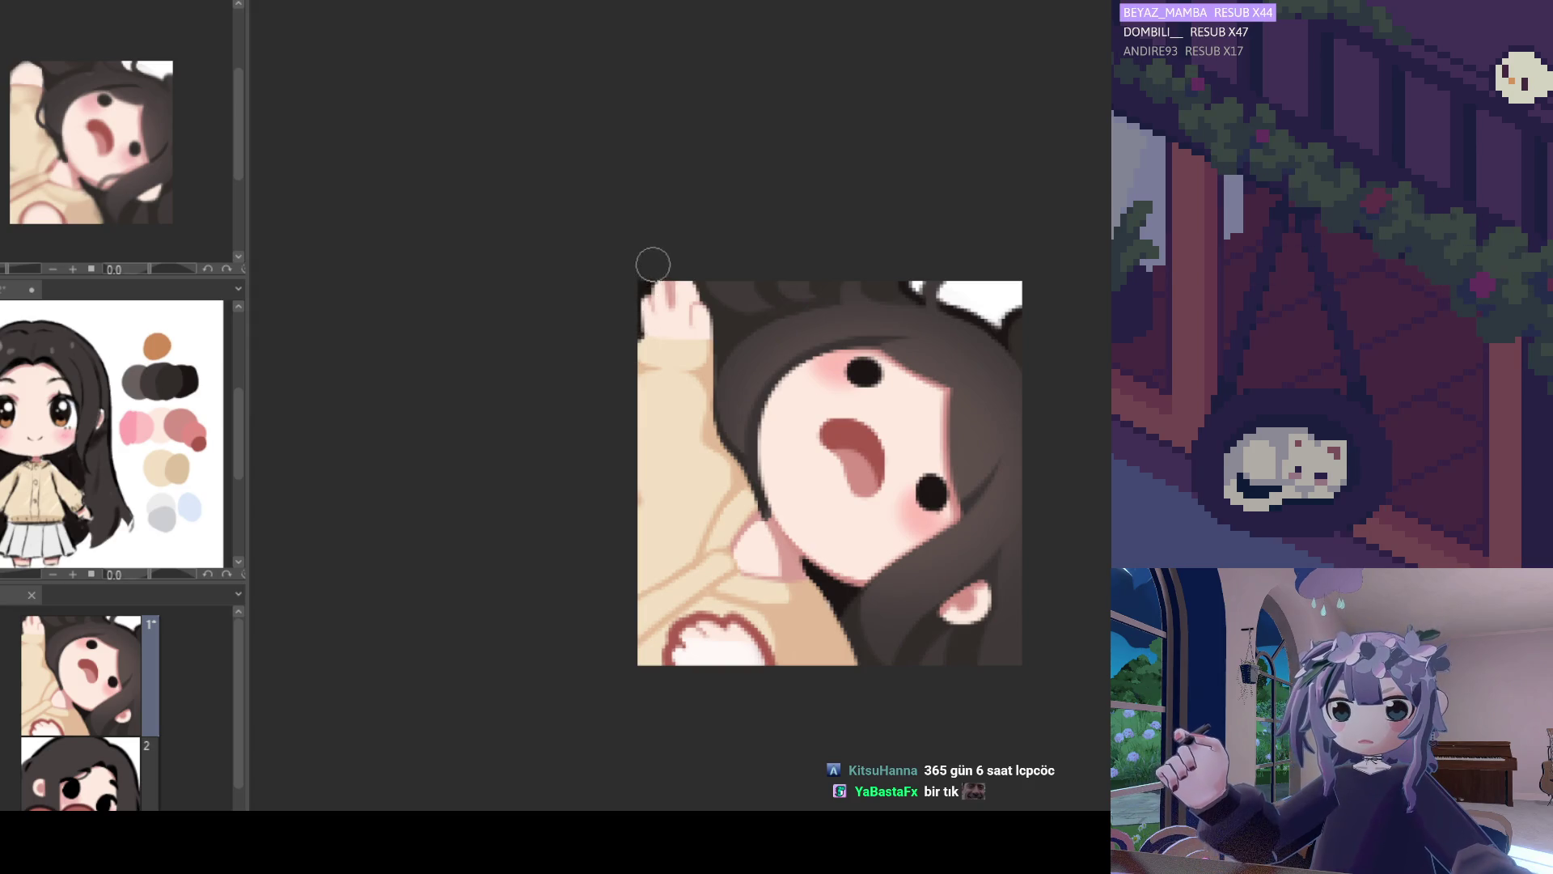
scroll(689, 275, up, 1)
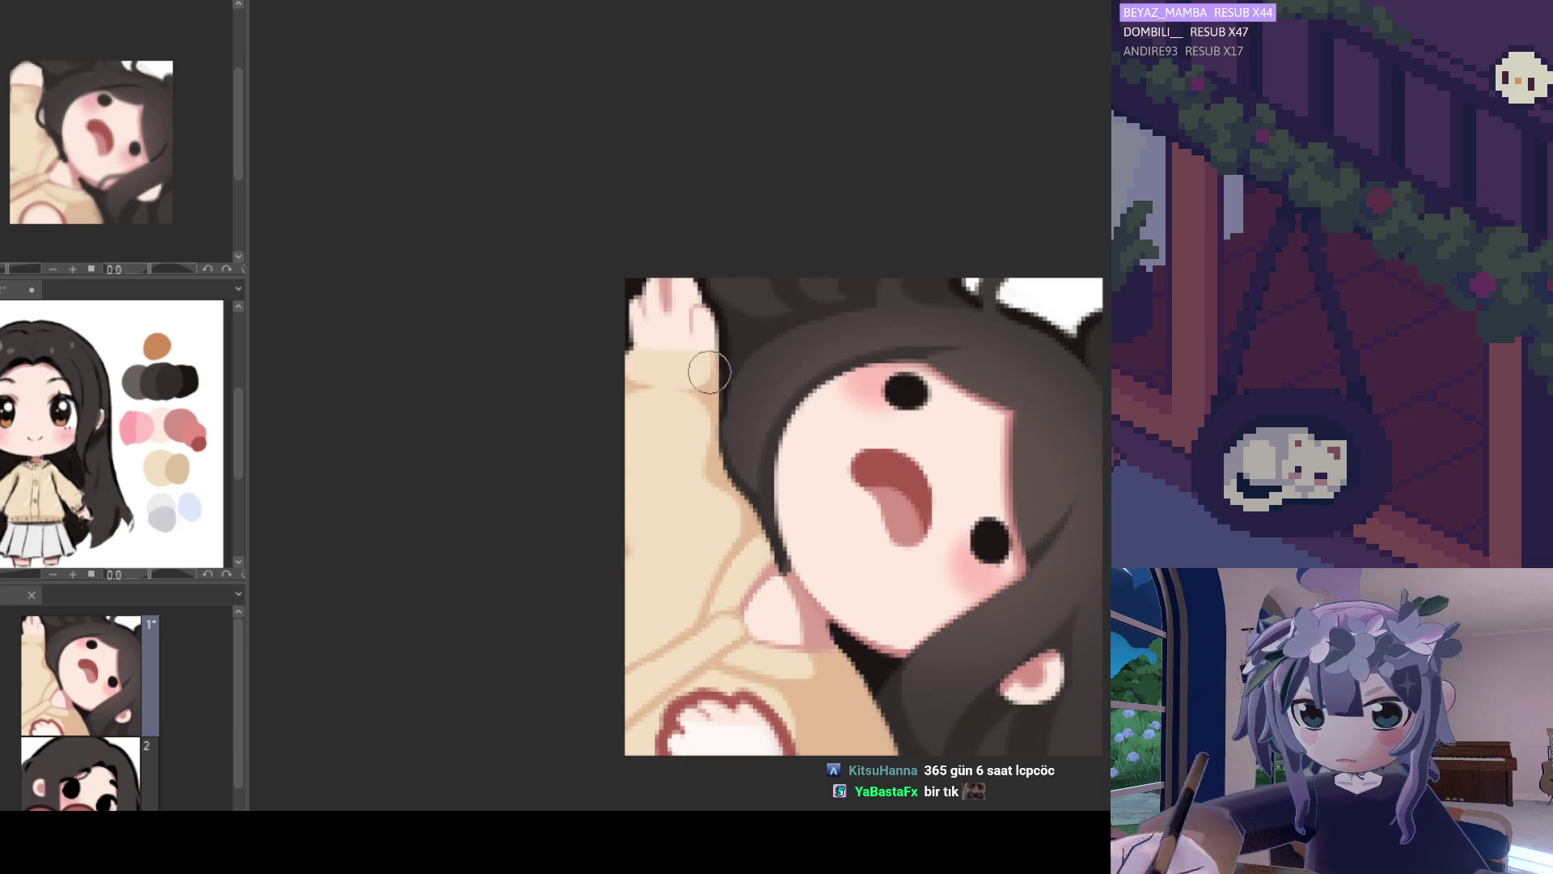
scroll(744, 396, down, 4)
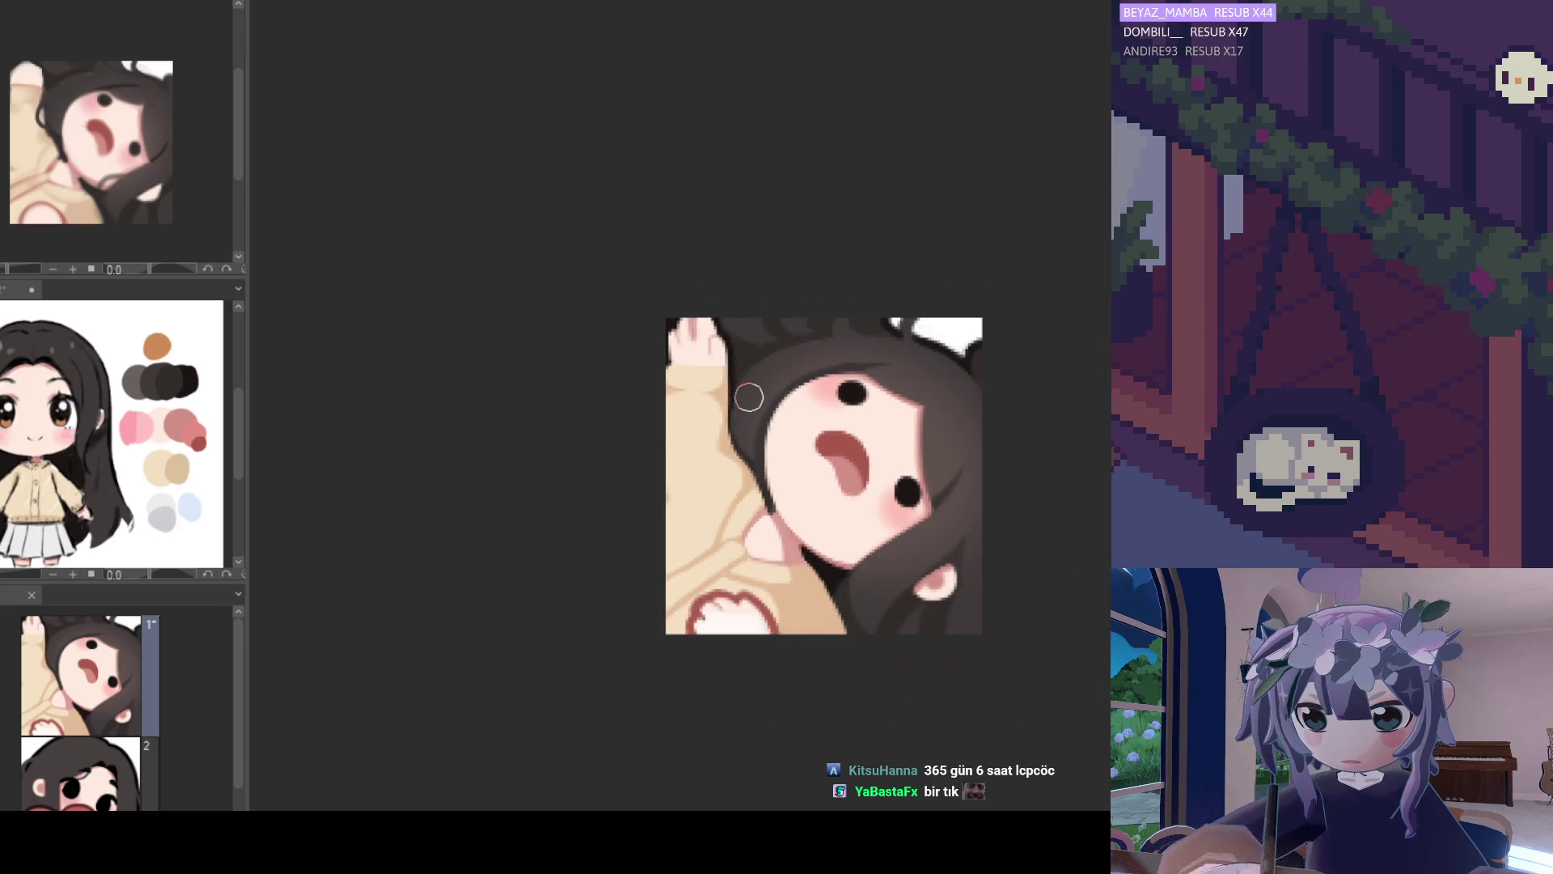
scroll(749, 402, down, 1)
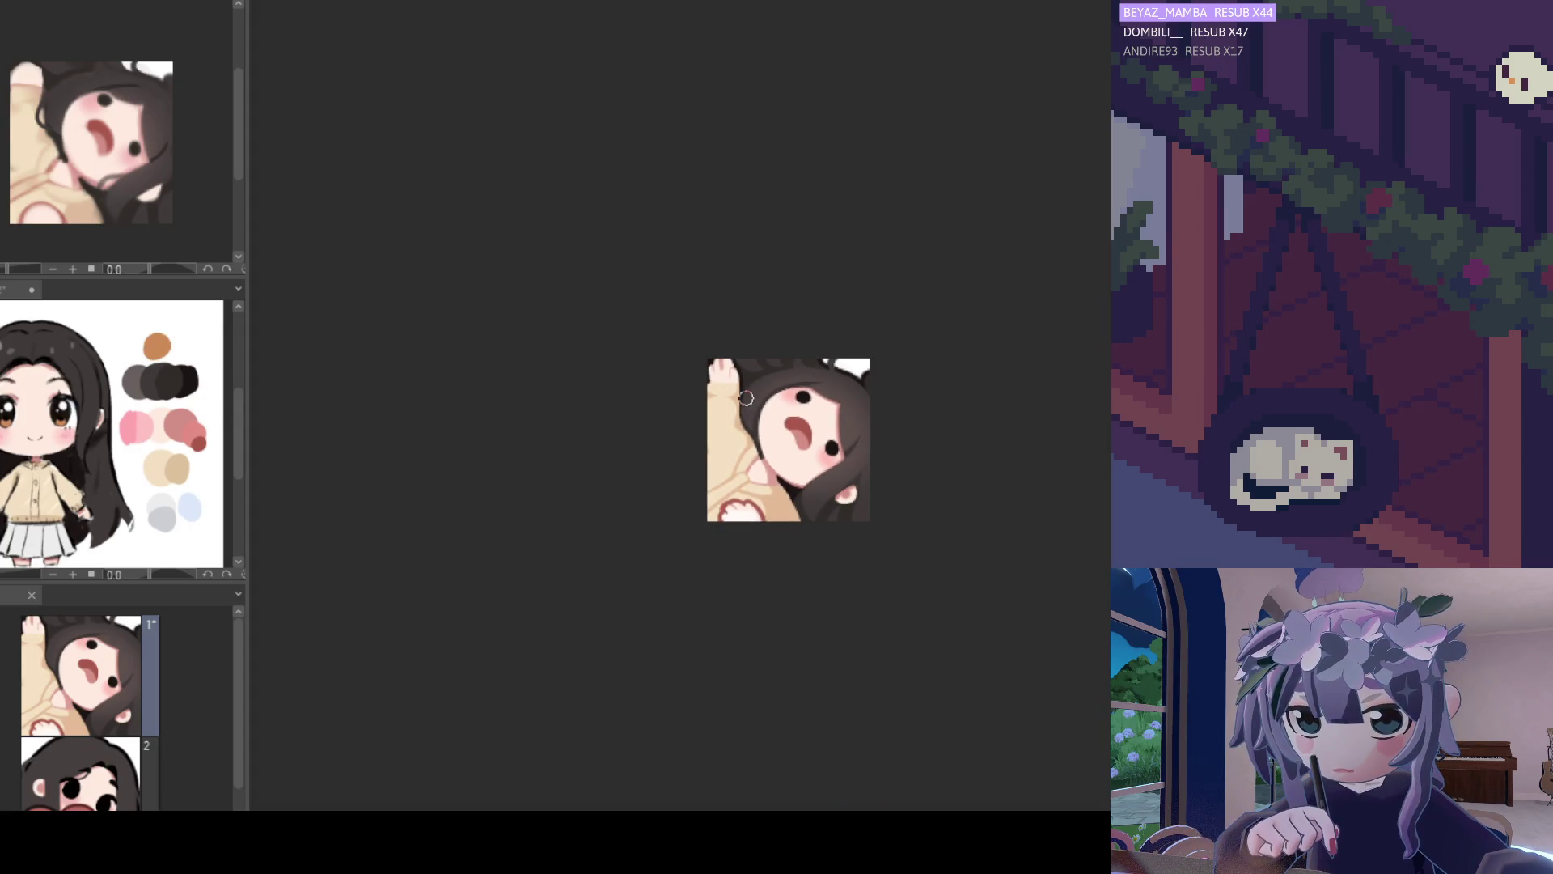
scroll(745, 398, down, 1)
scroll(745, 401, up, 1)
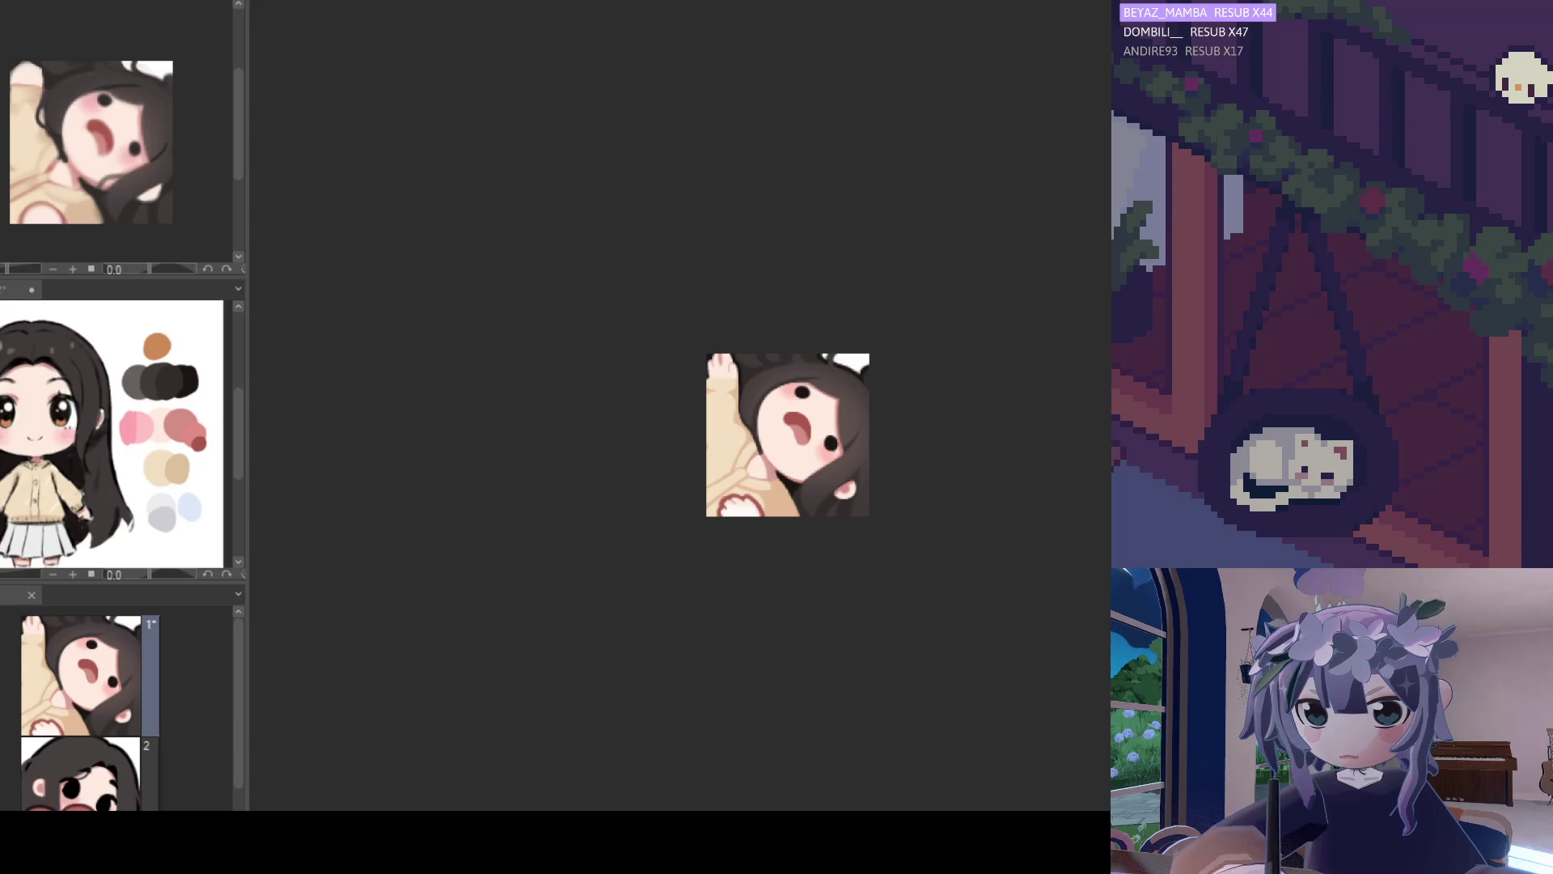
scroll(622, 358, up, 2)
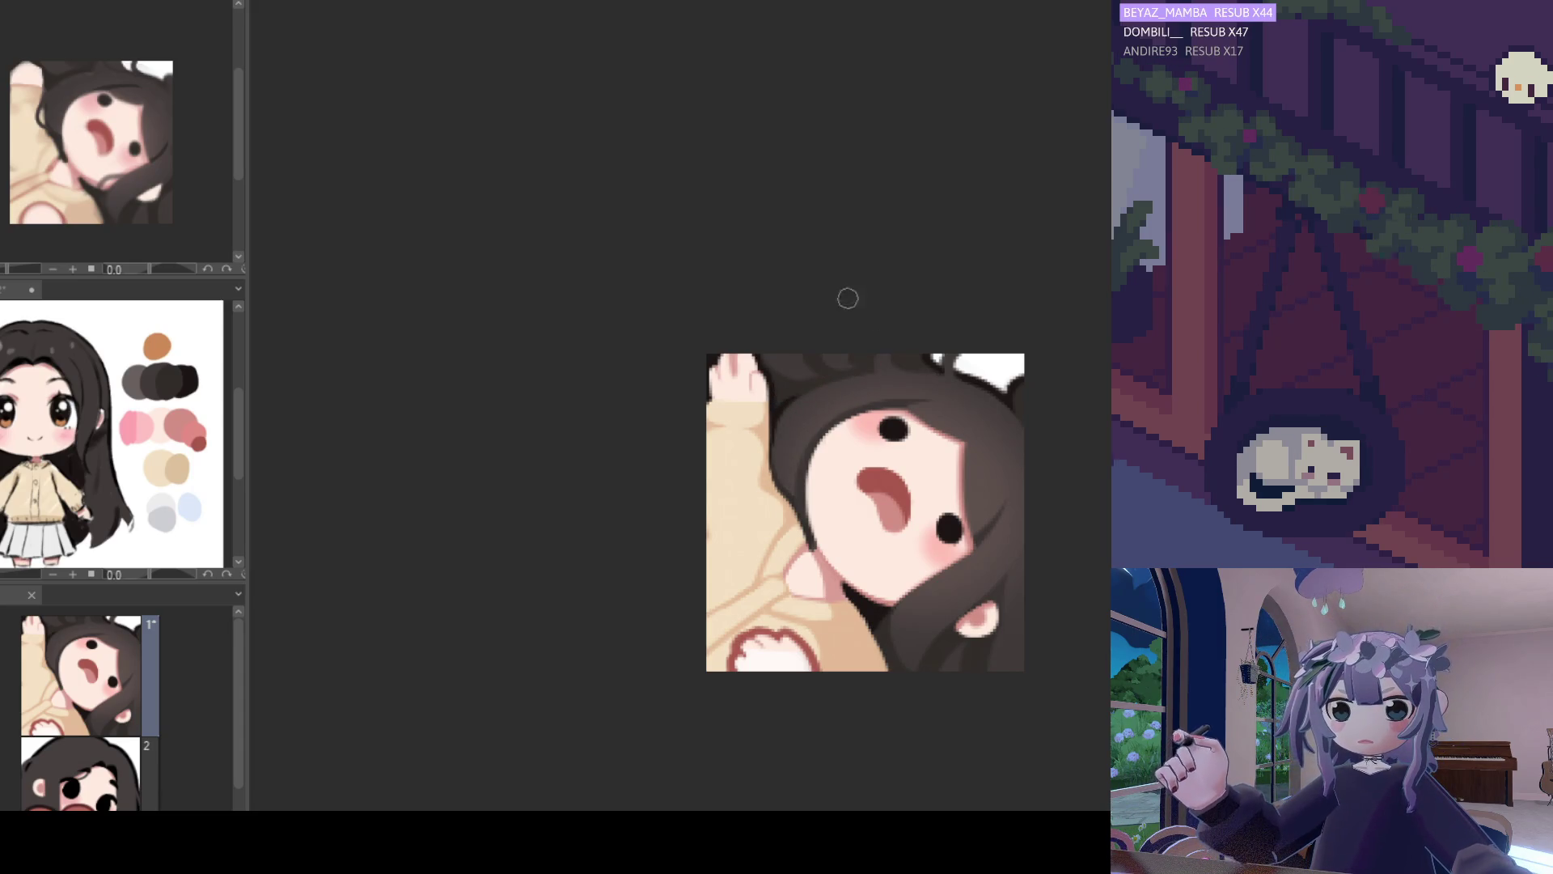
scroll(954, 460, down, 2)
scroll(922, 584, up, 3)
scroll(922, 584, up, 1)
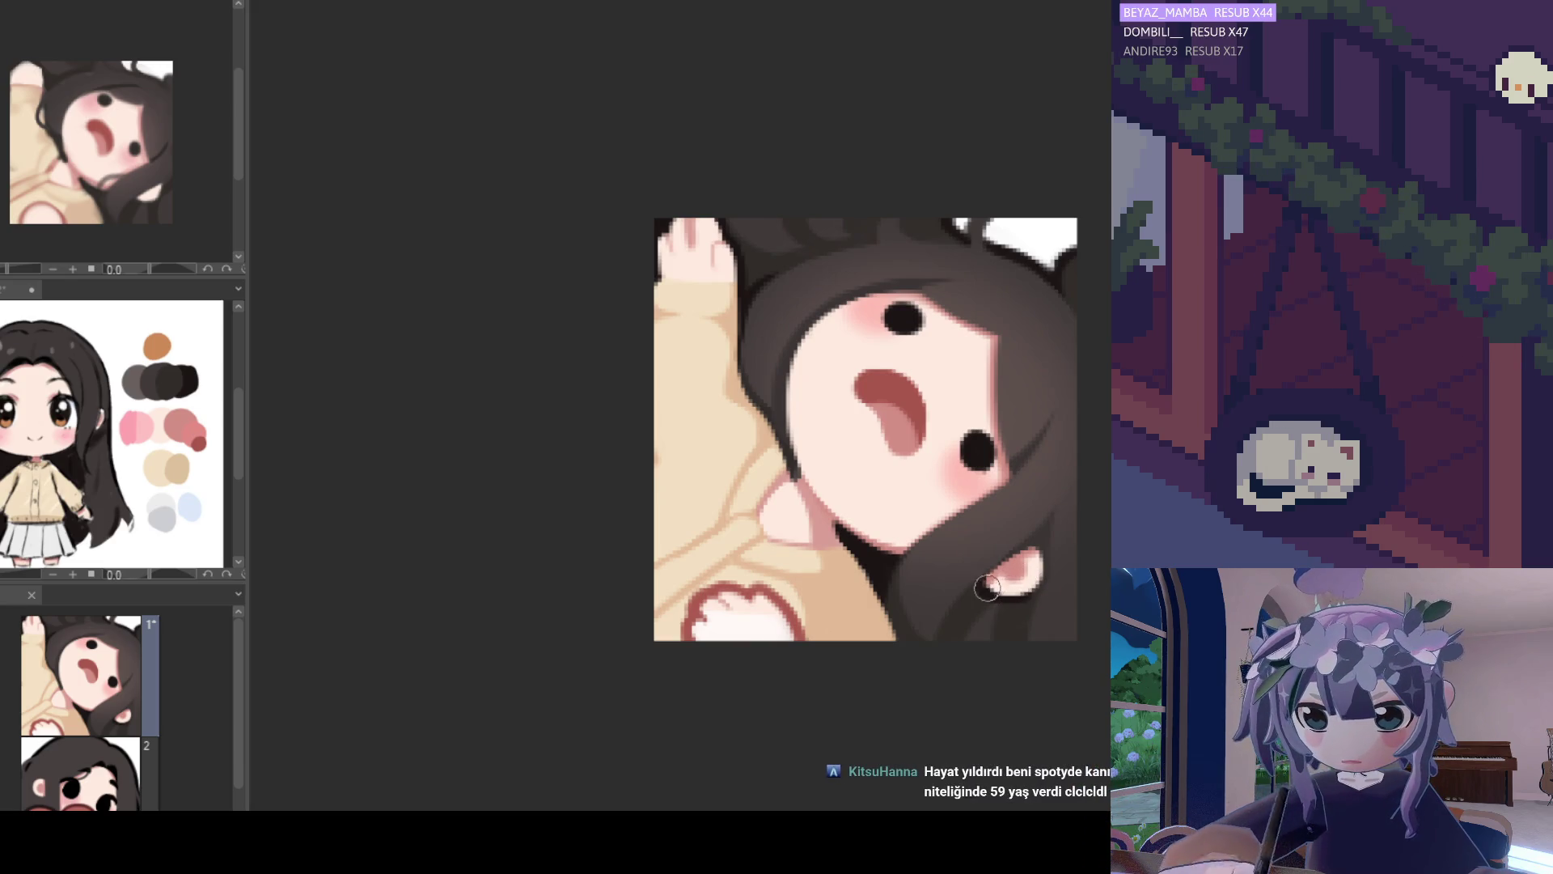
Paint dark hair over the ear at lower right, then zoom out and back in to check.
drag(1039, 587, 1034, 540)
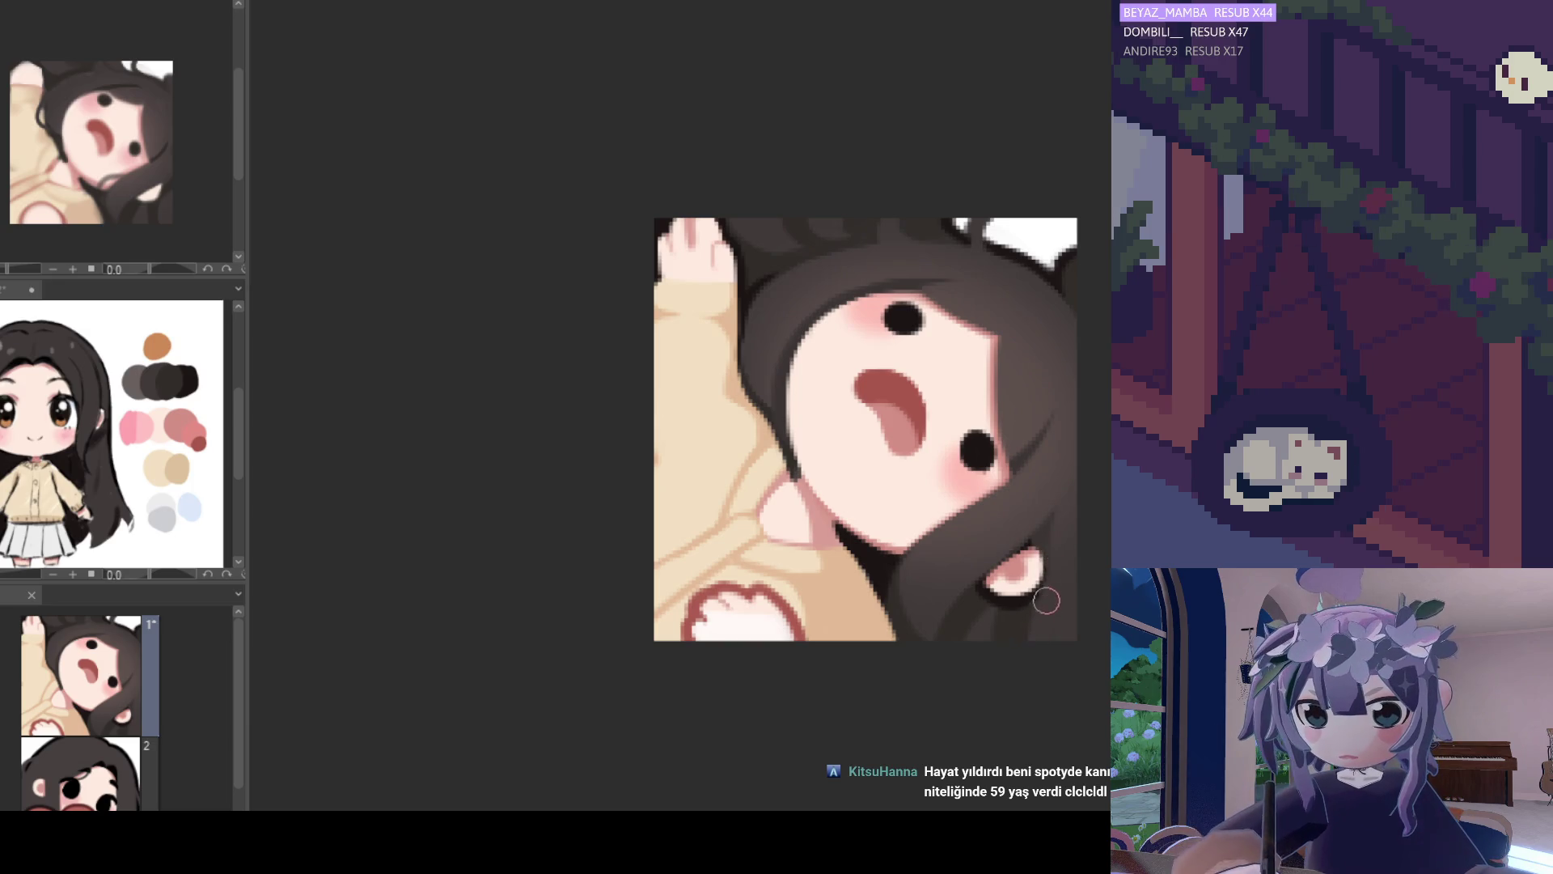
scroll(988, 482, down, 5)
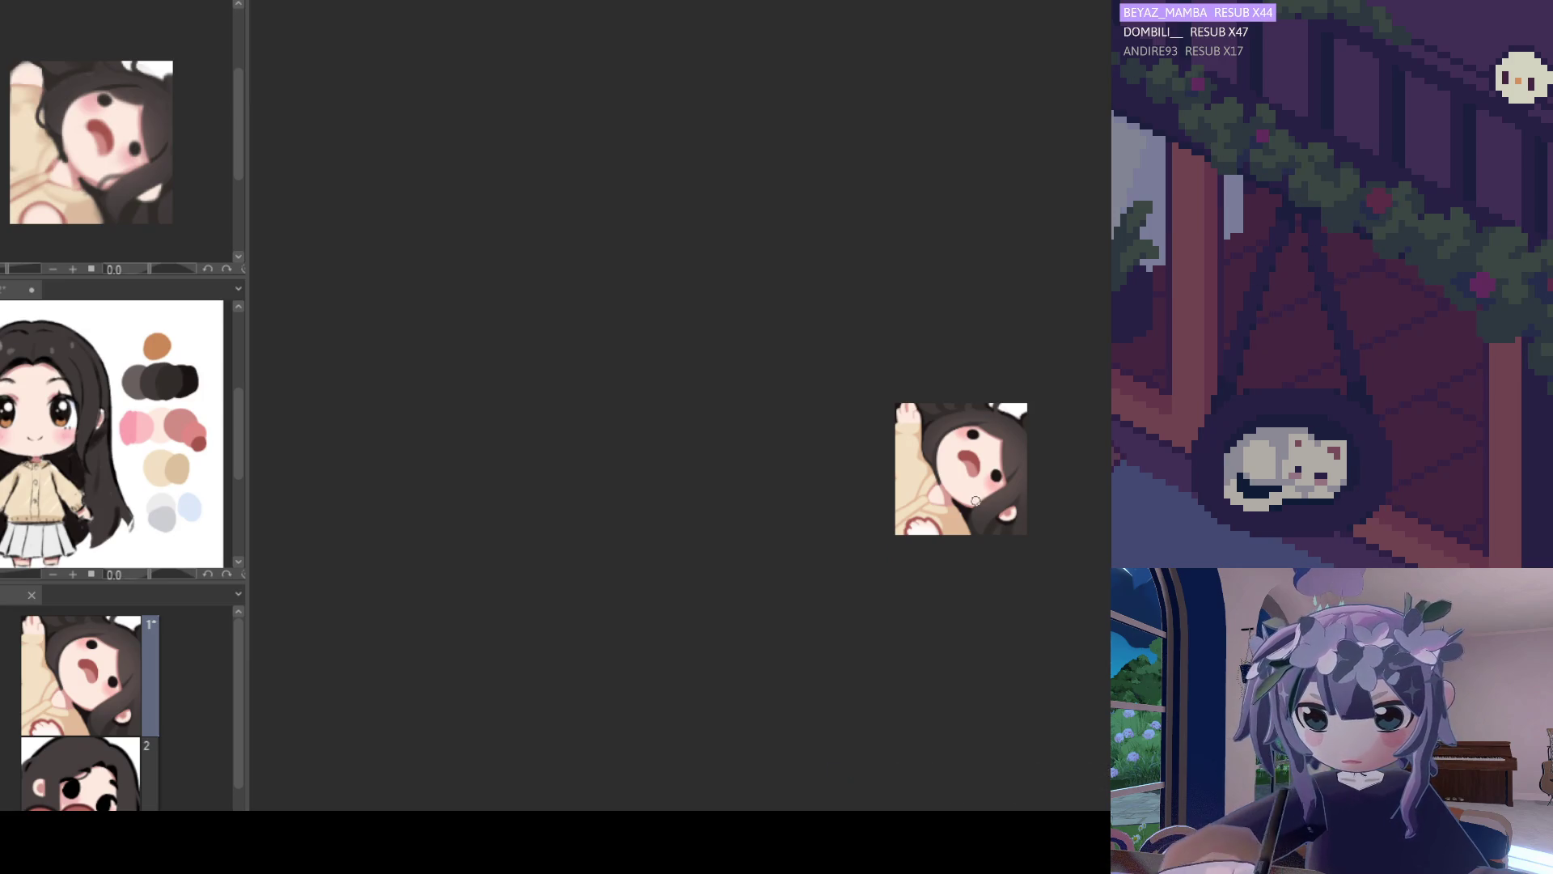
scroll(968, 545, up, 1)
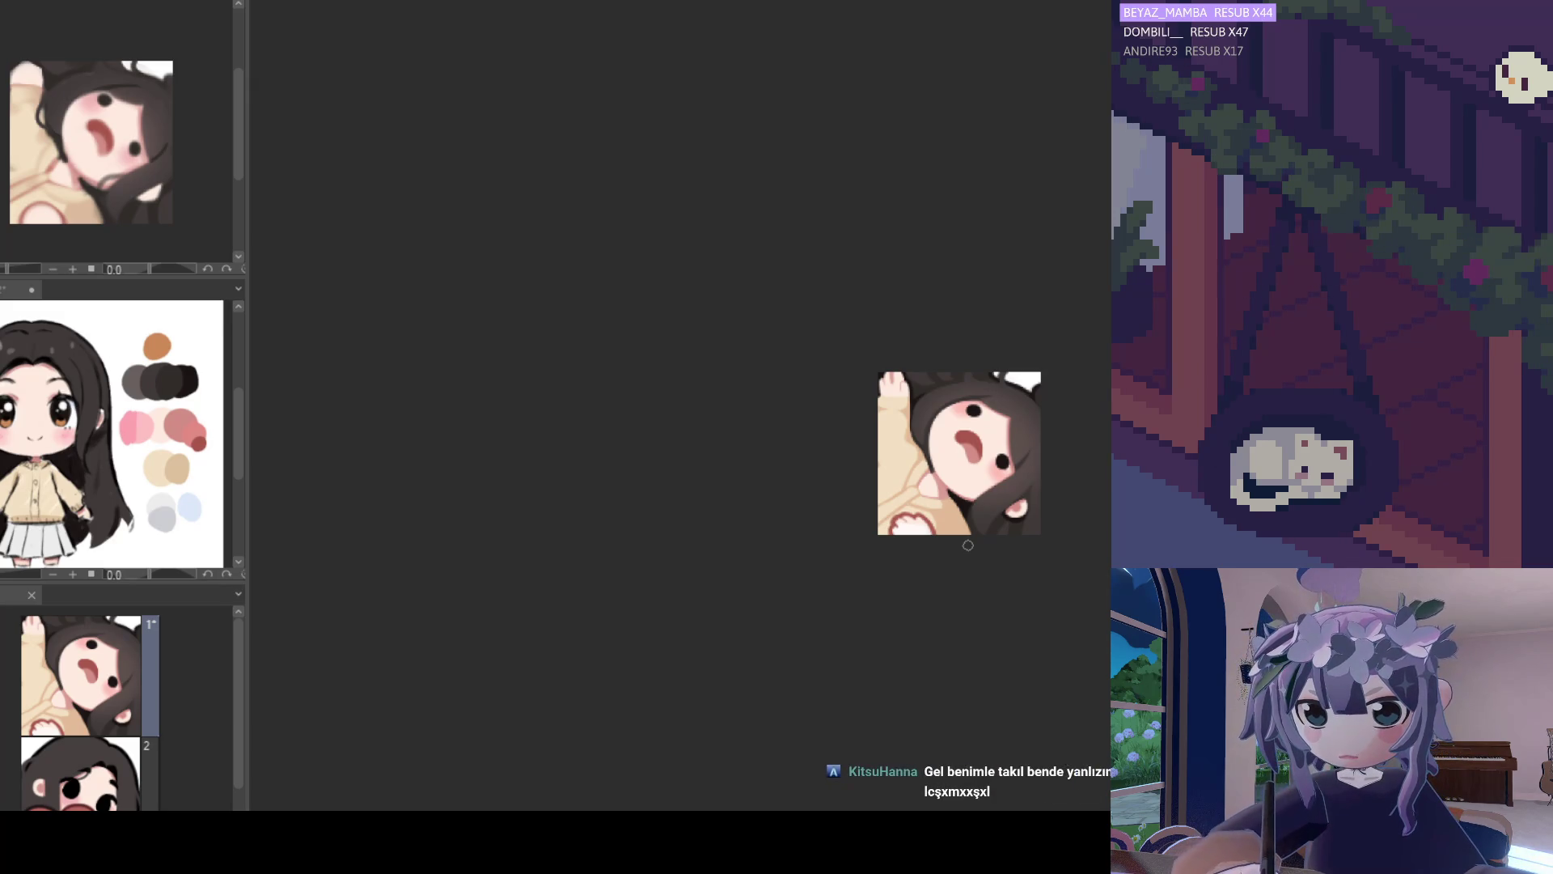
scroll(976, 580, up, 1)
scroll(977, 580, up, 5)
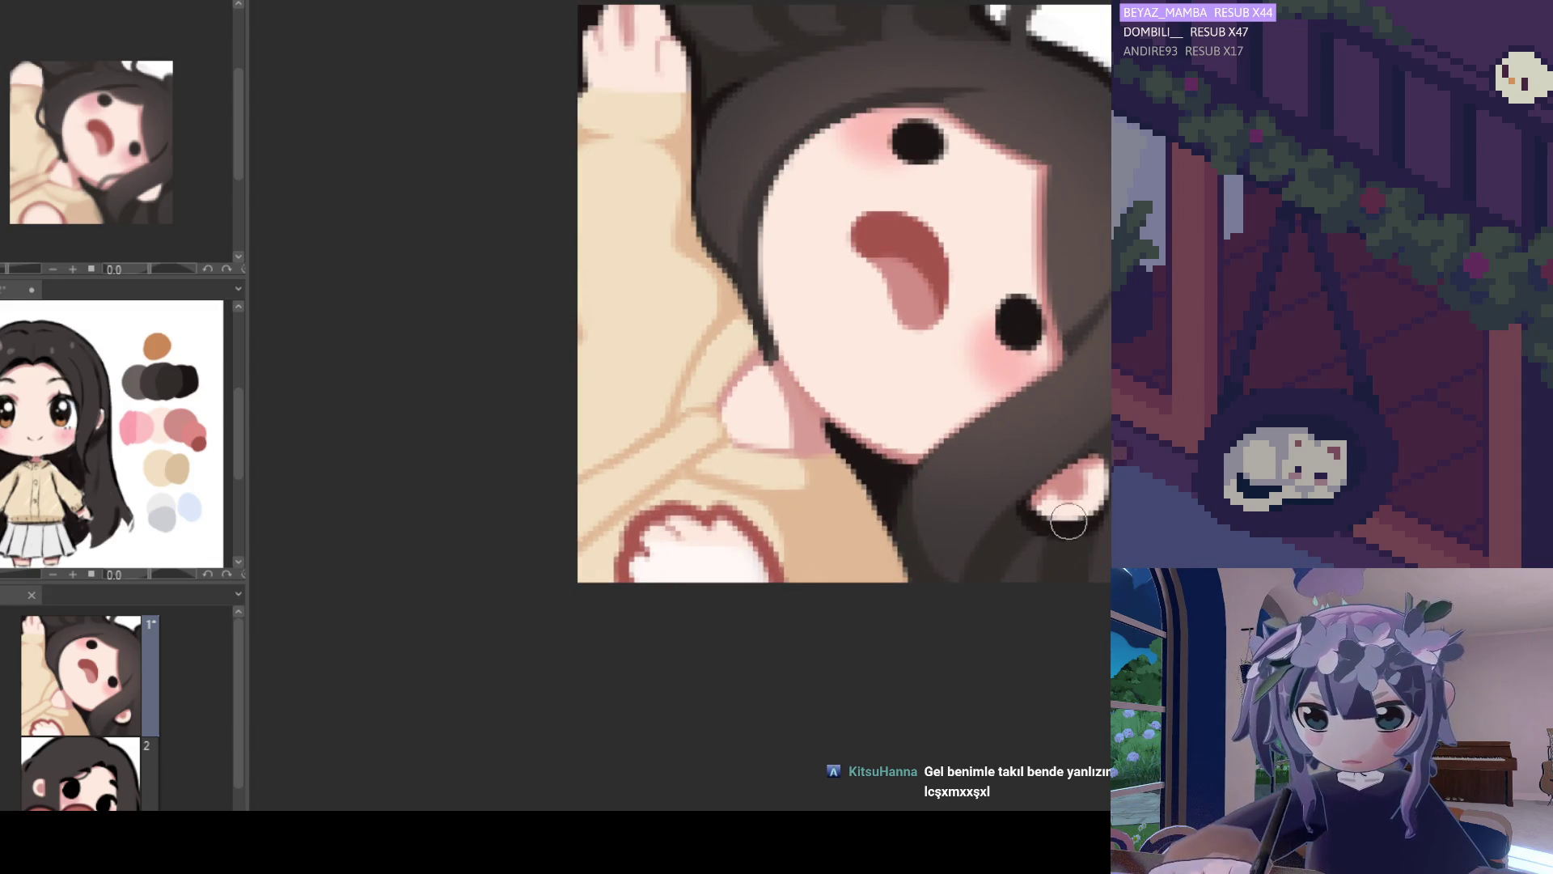
scroll(1041, 513, down, 2)
scroll(1041, 513, up, 1)
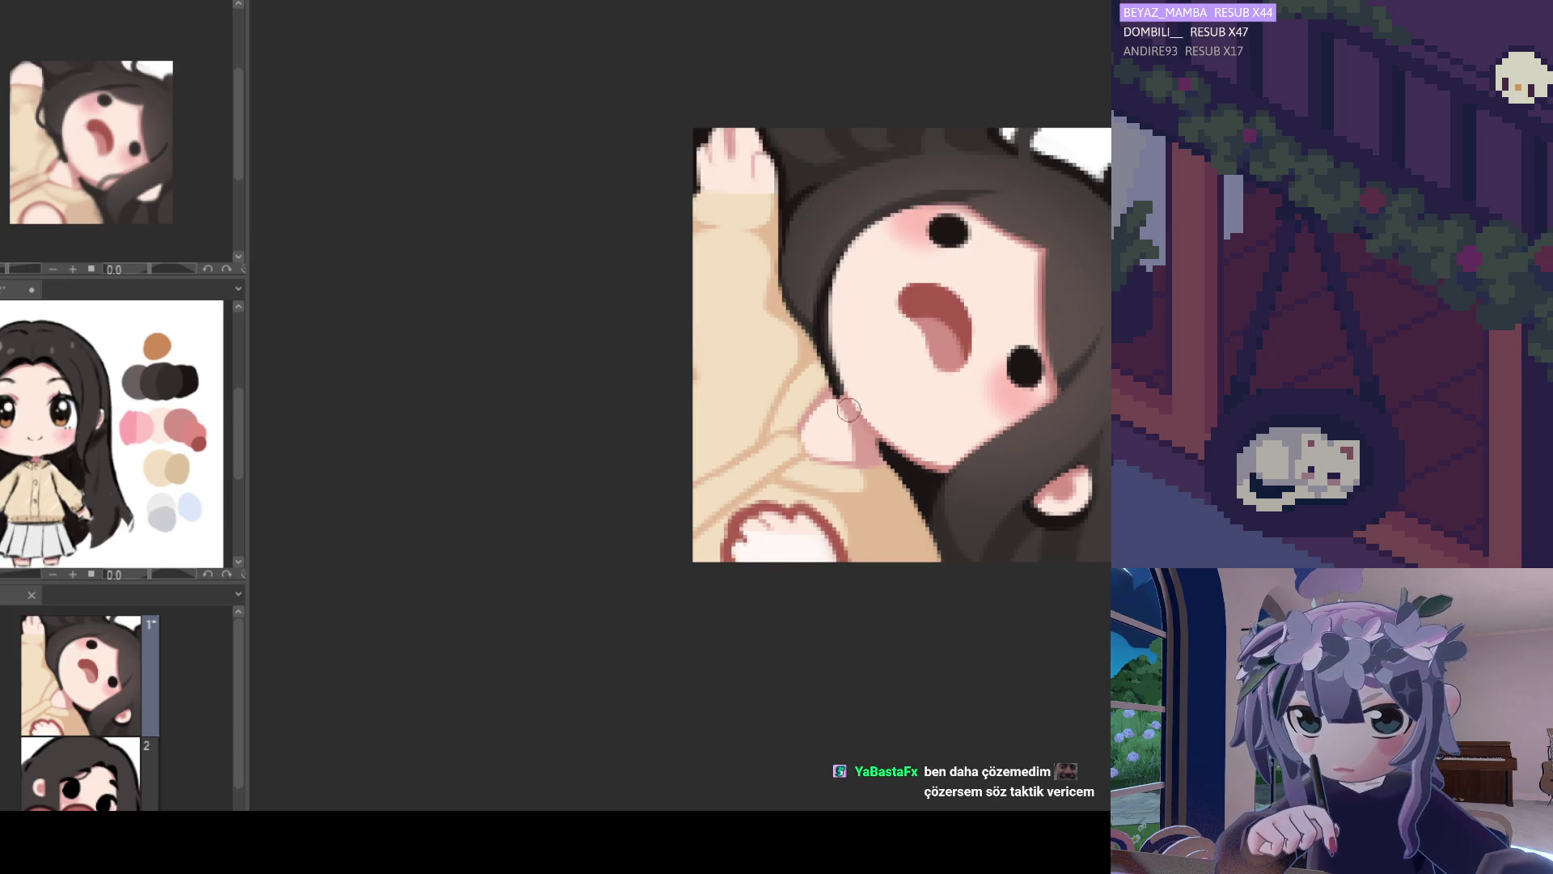
Darken the edge between the face and hair on the left side.
drag(817, 322, 825, 375)
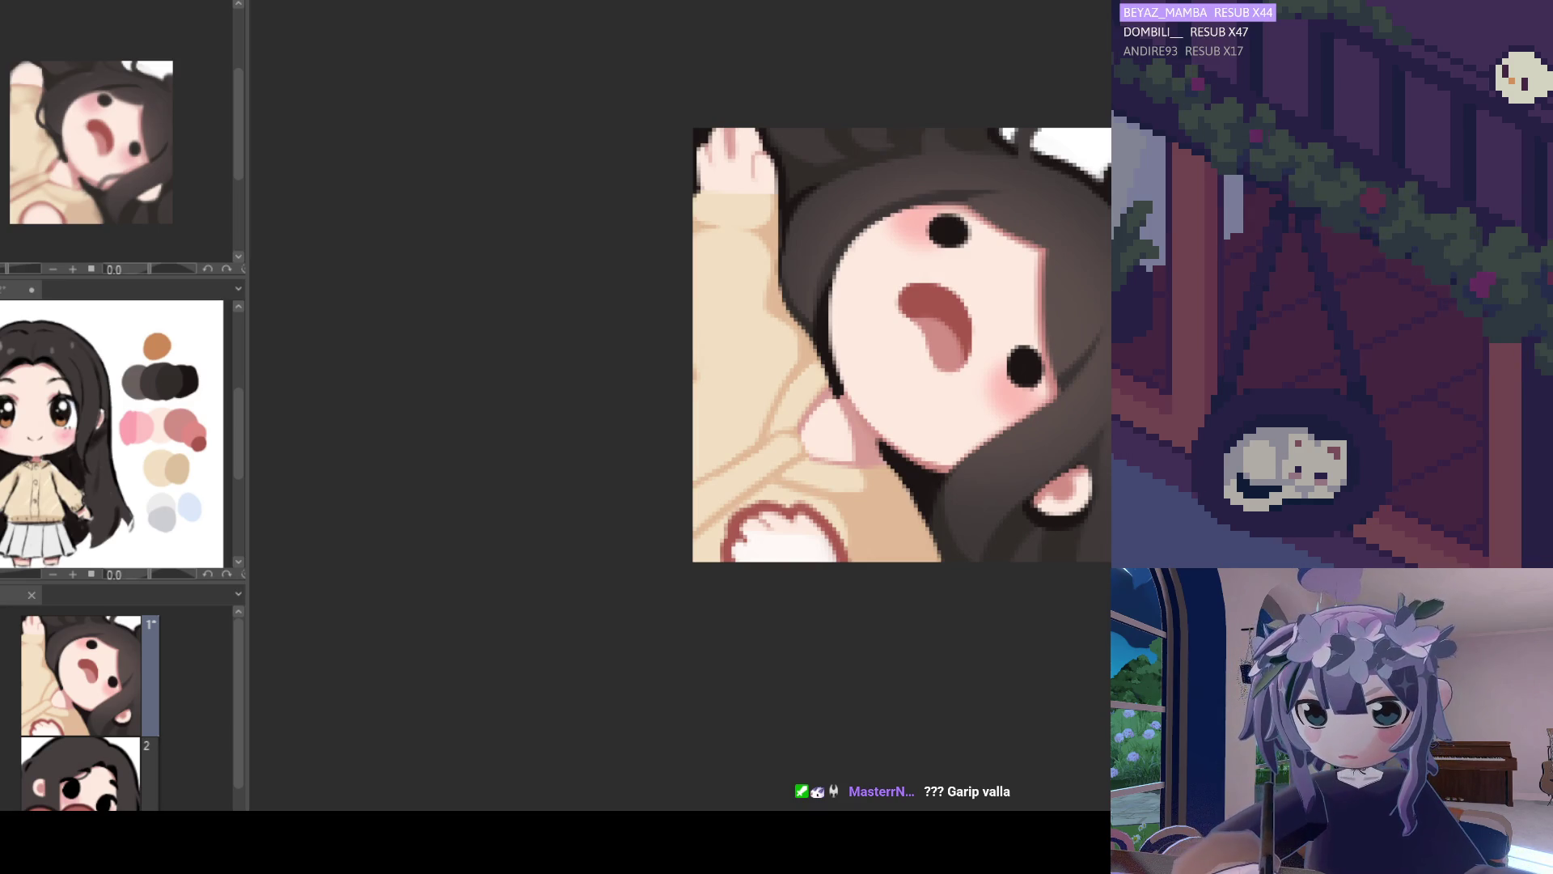
scroll(889, 364, up, 2)
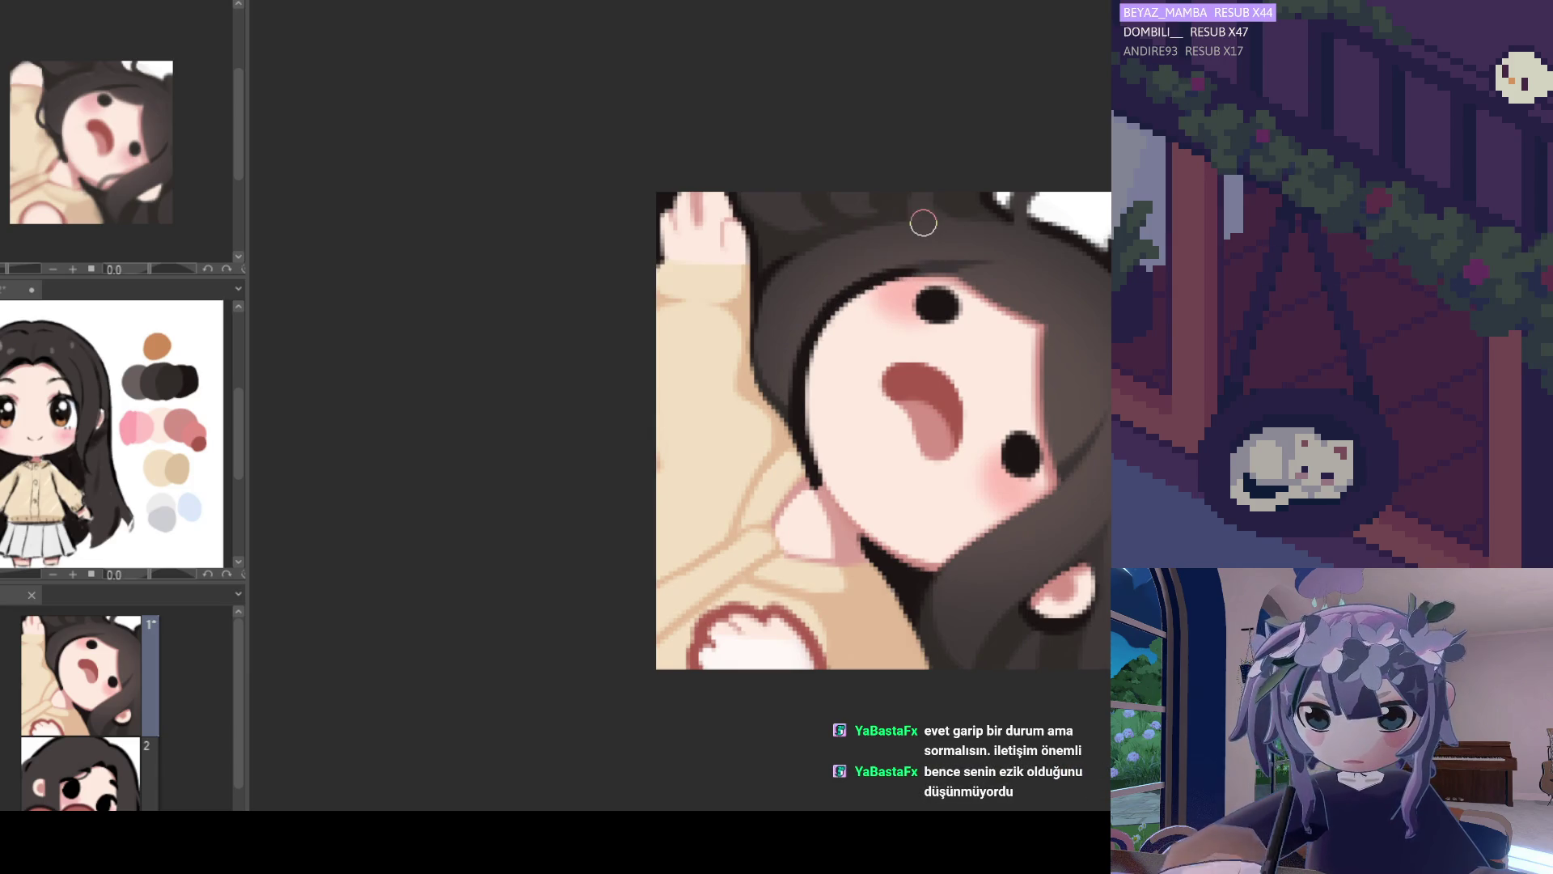
scroll(874, 298, down, 4)
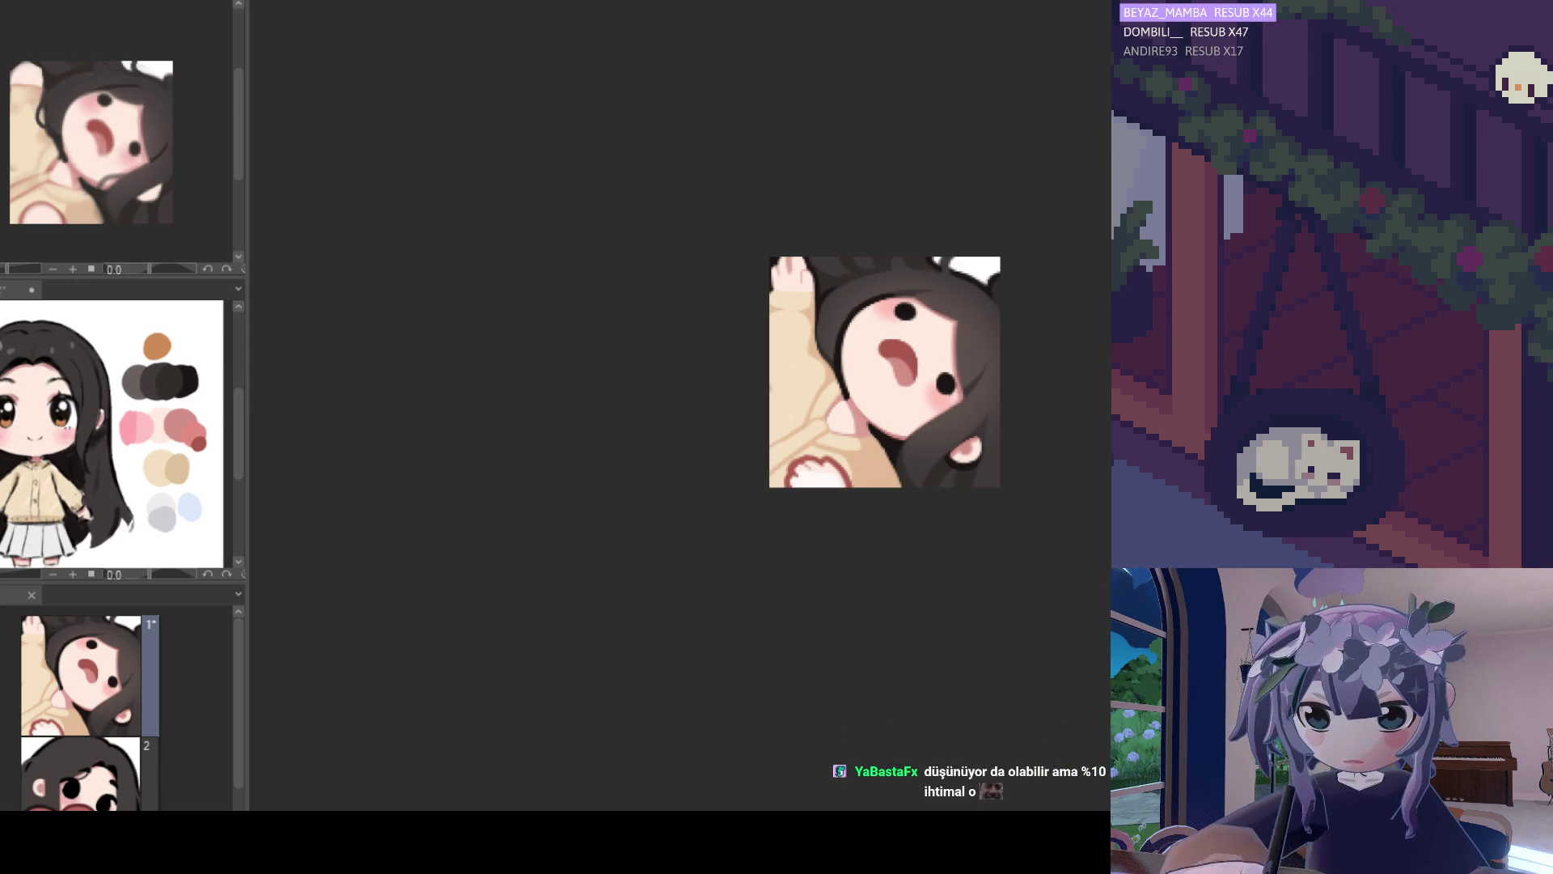
Pick a colour from the reference sheet's palette with the eyedropper.
scroll(879, 324, up, 2)
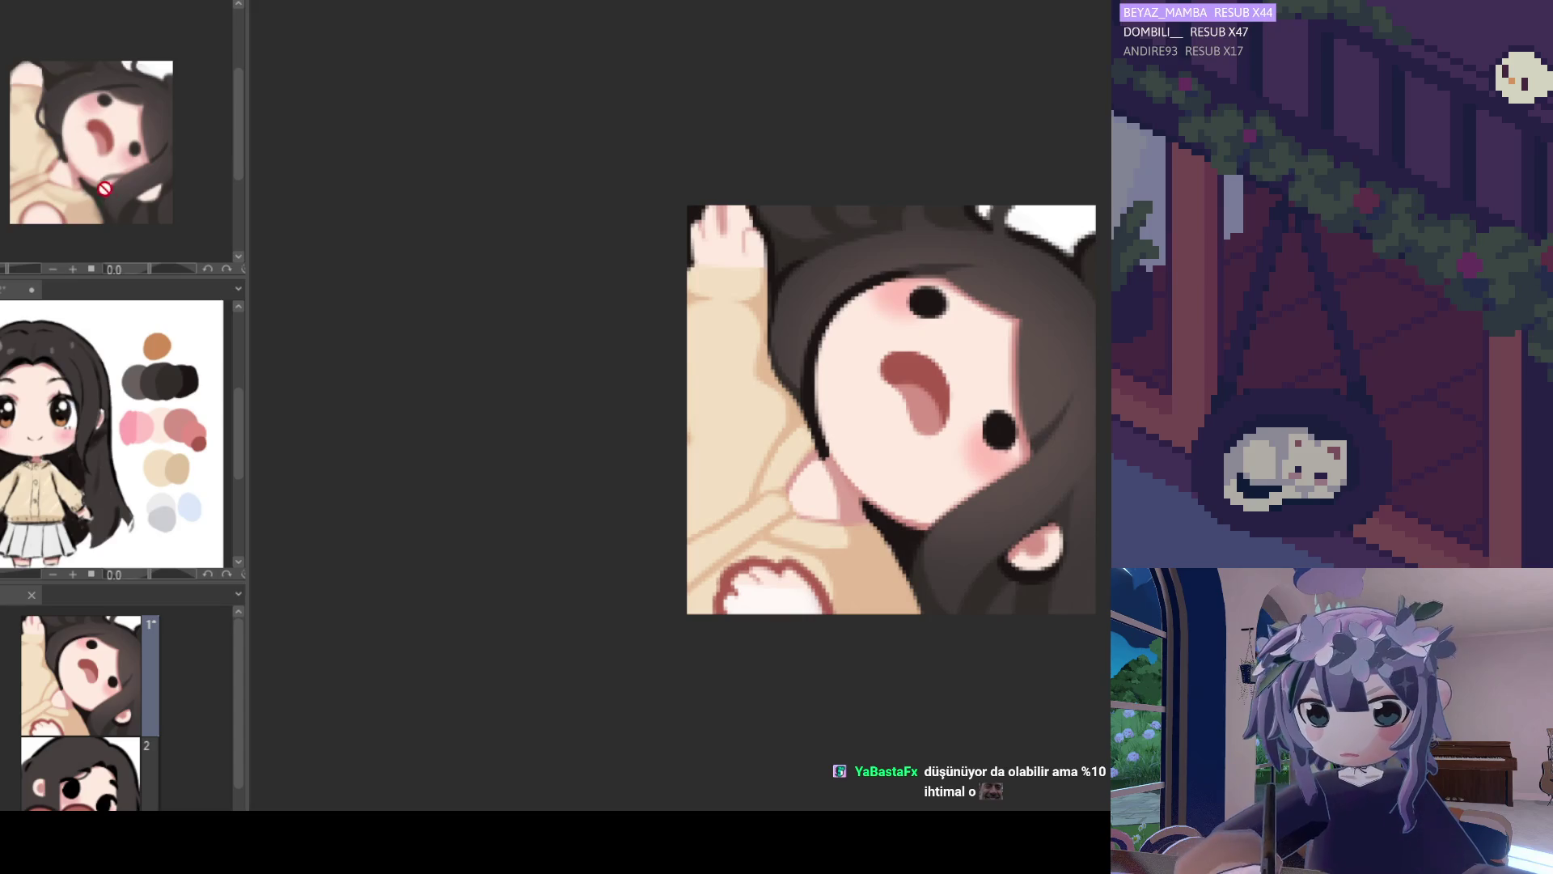
click(171, 382)
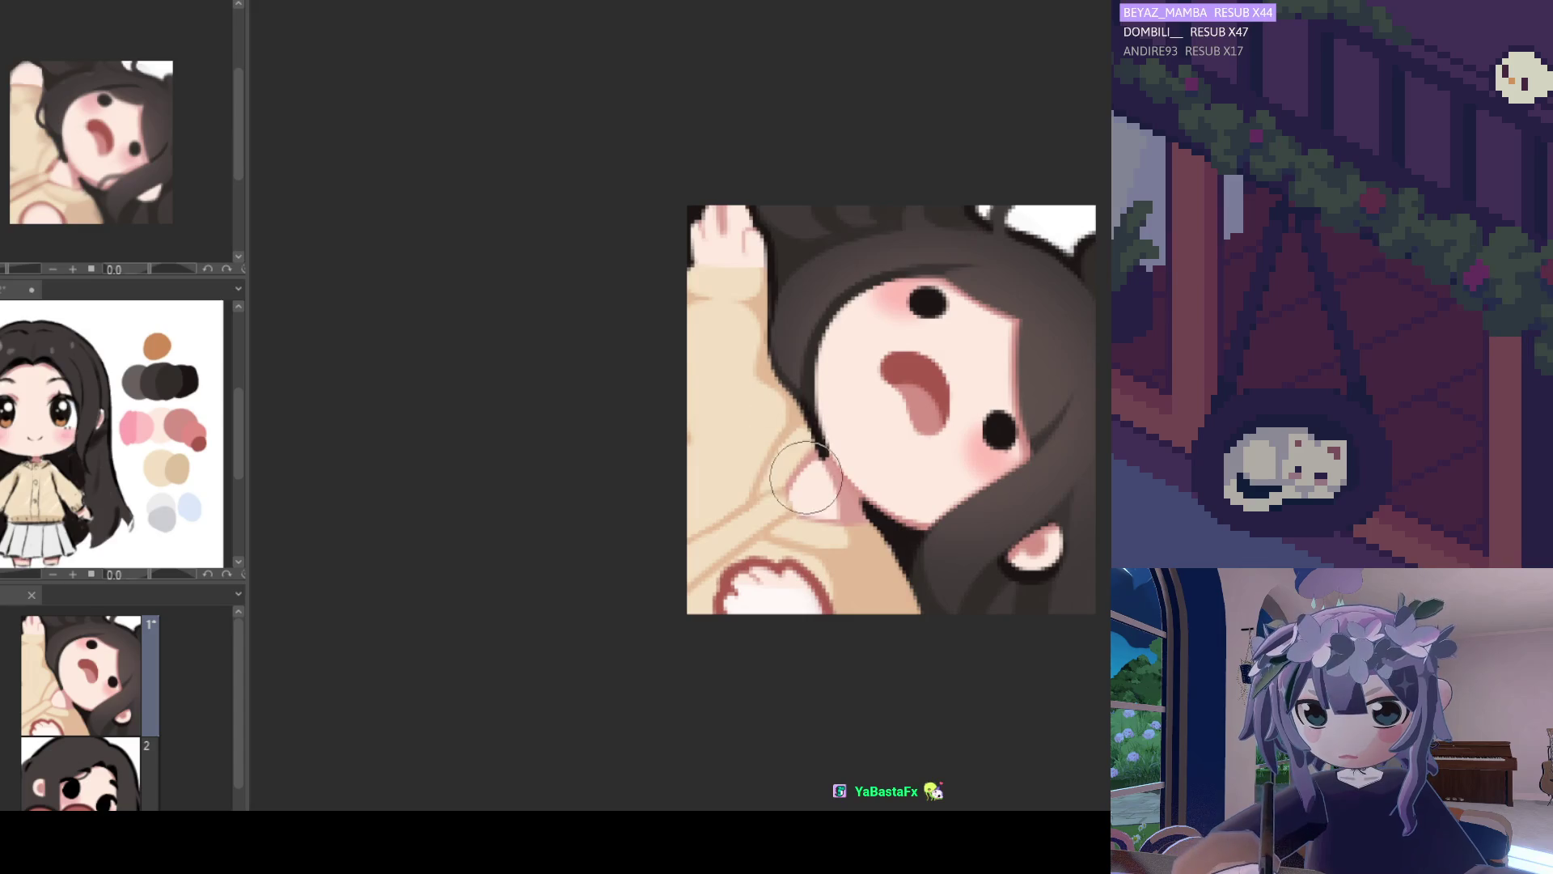
scroll(837, 494, down, 3)
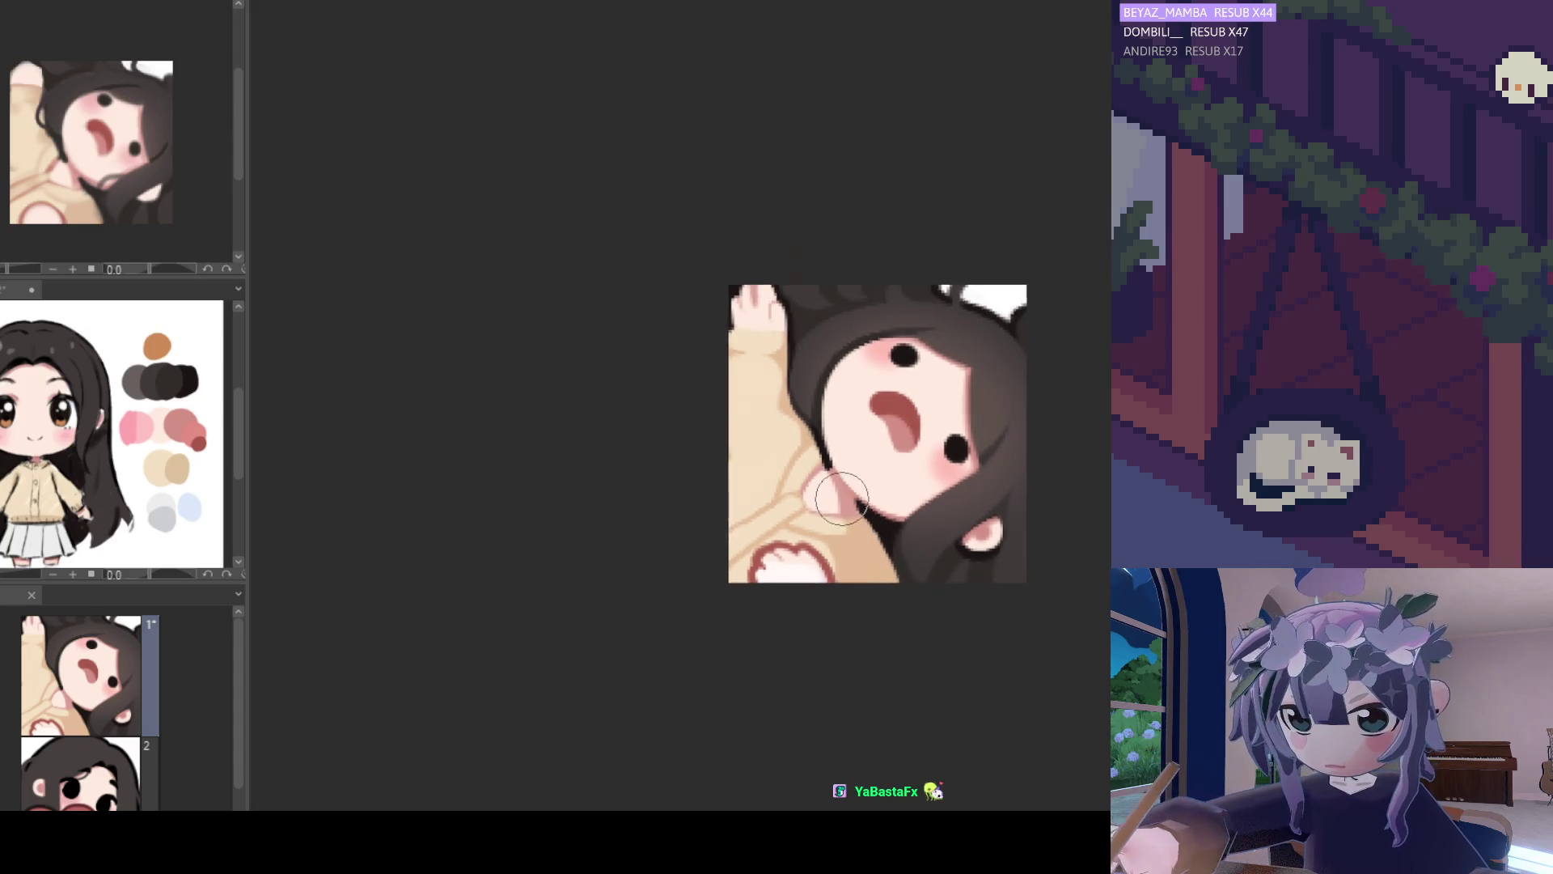
Check the emote at several zoom levels, then eyedrop the dark hair colour from it.
scroll(818, 484, up, 4)
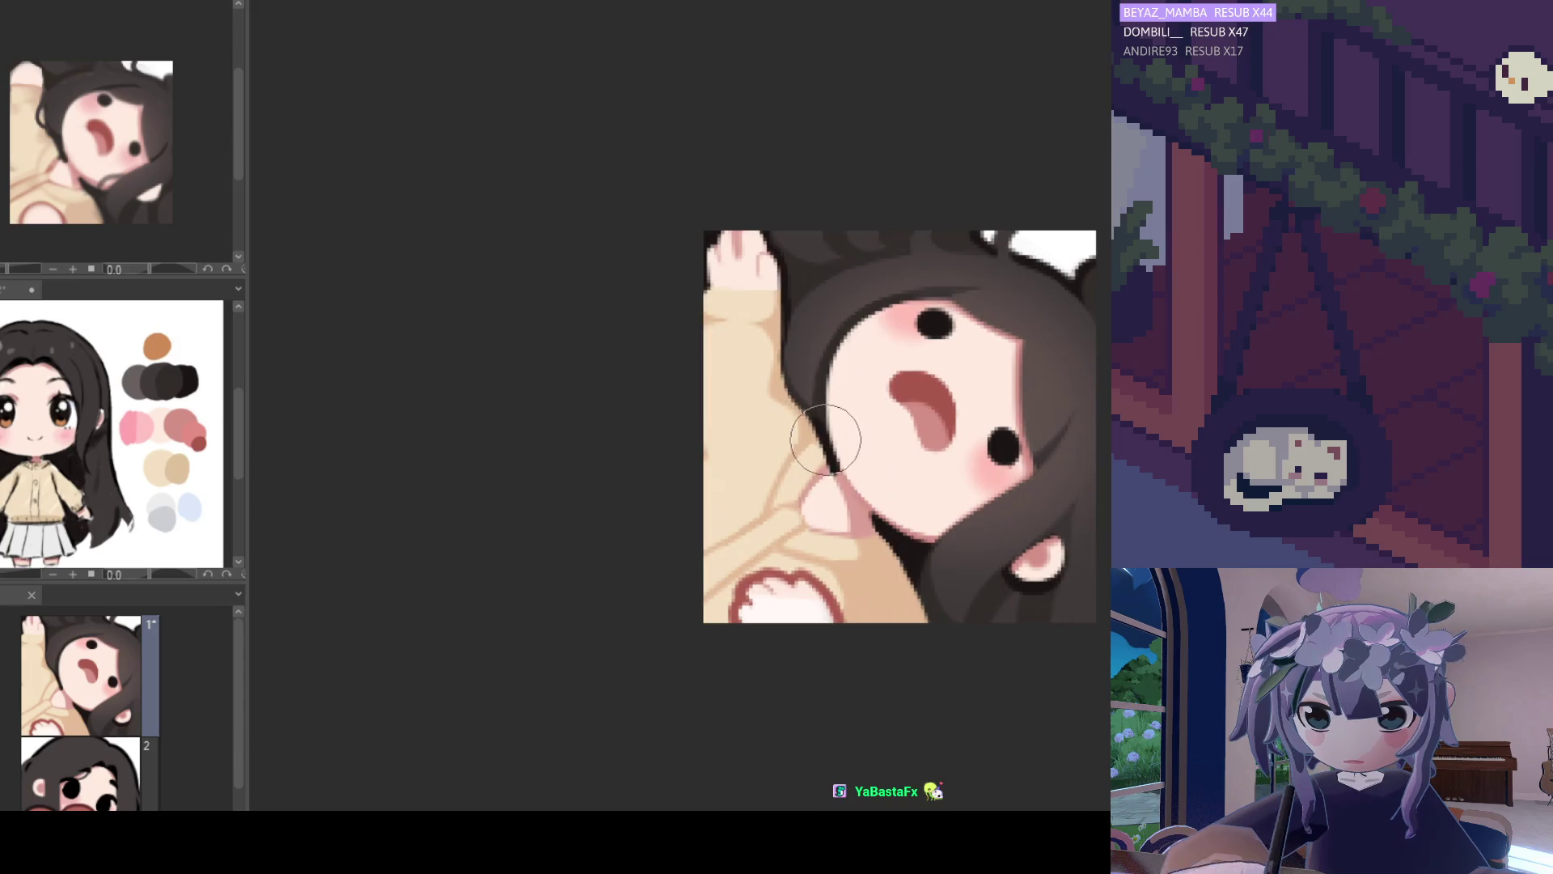
scroll(824, 444, up, 1)
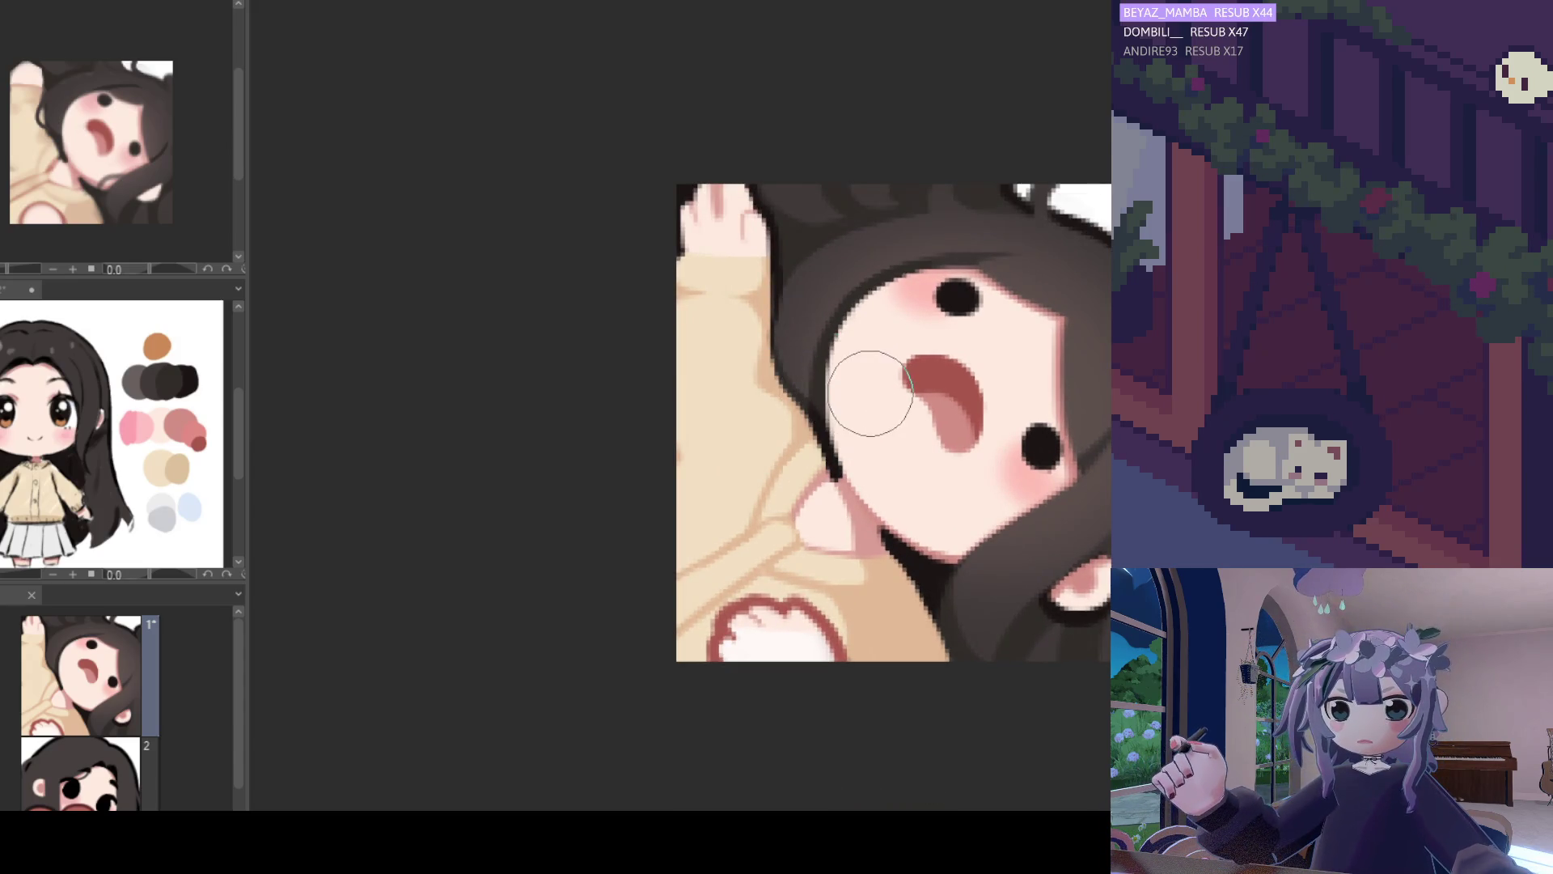
scroll(775, 472, down, 5)
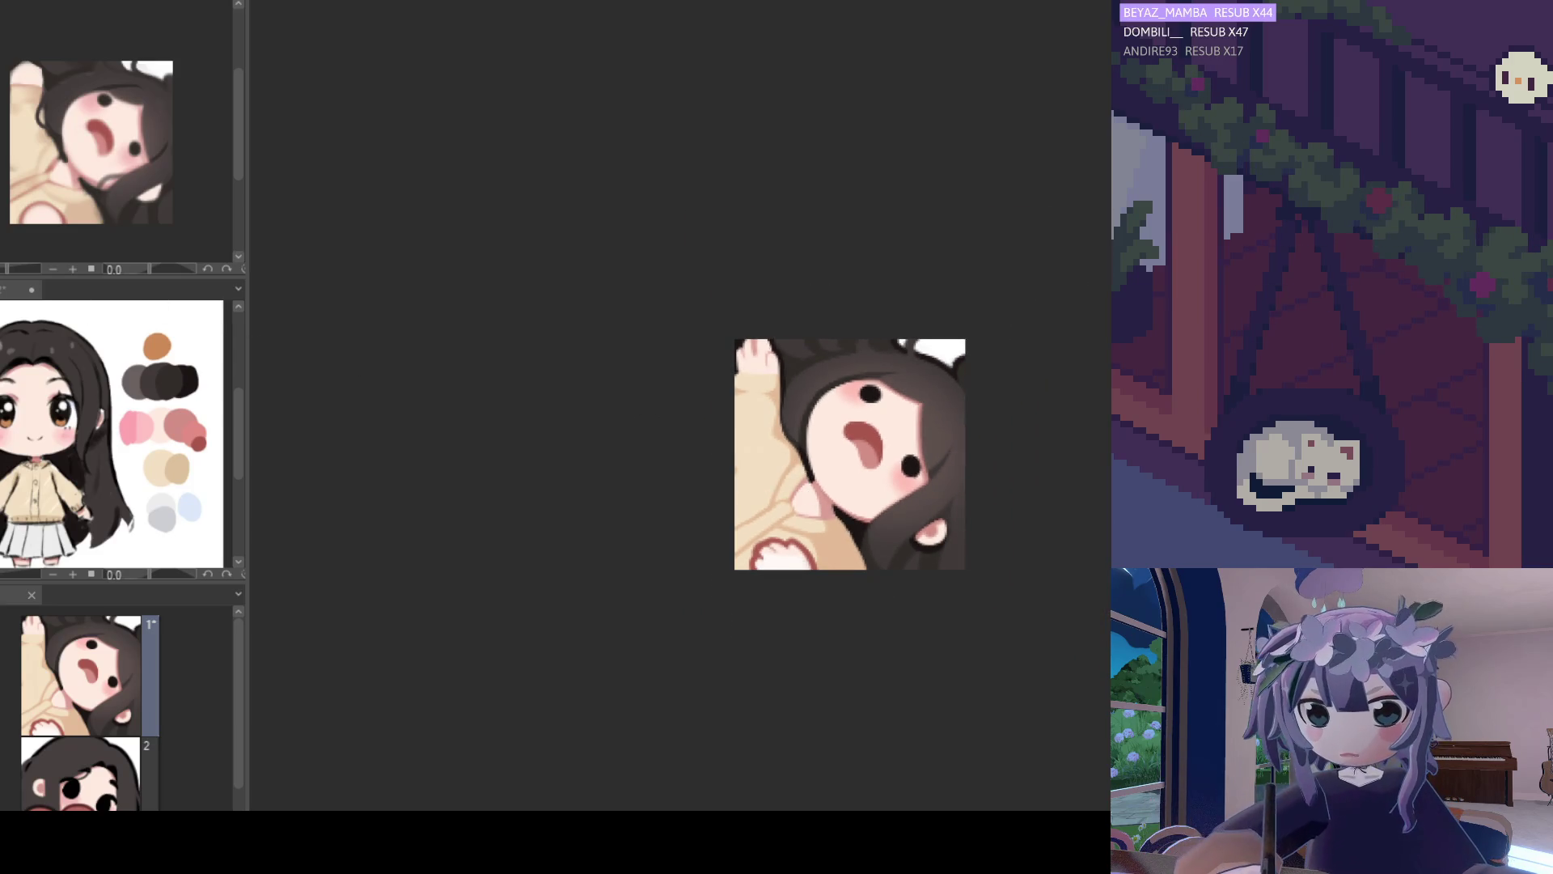
scroll(766, 443, up, 3)
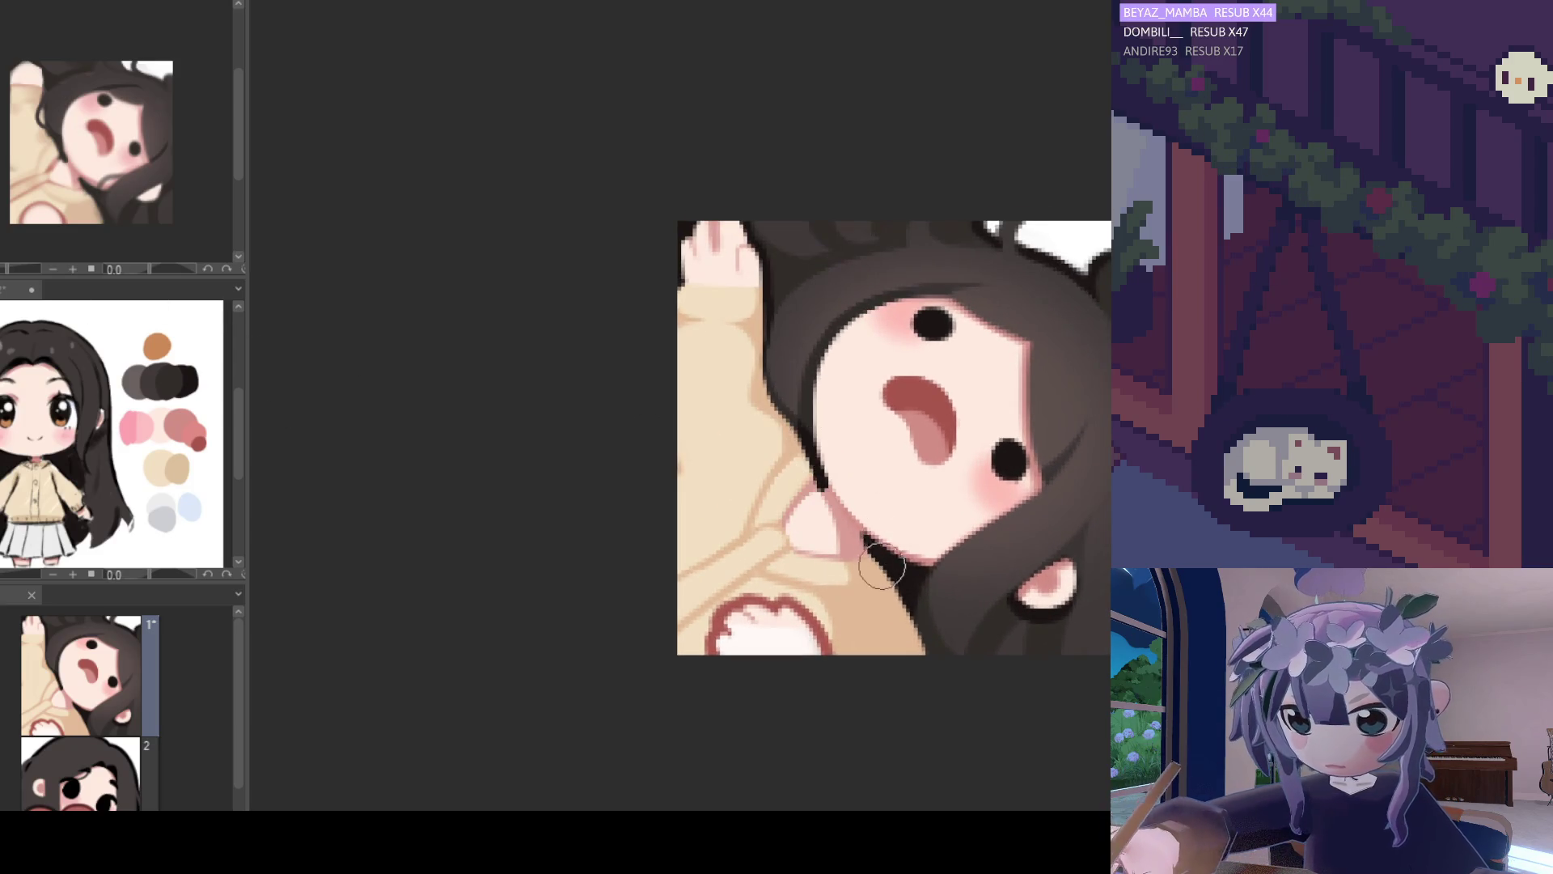
scroll(856, 524, down, 2)
scroll(856, 524, down, 2)
scroll(859, 524, up, 3)
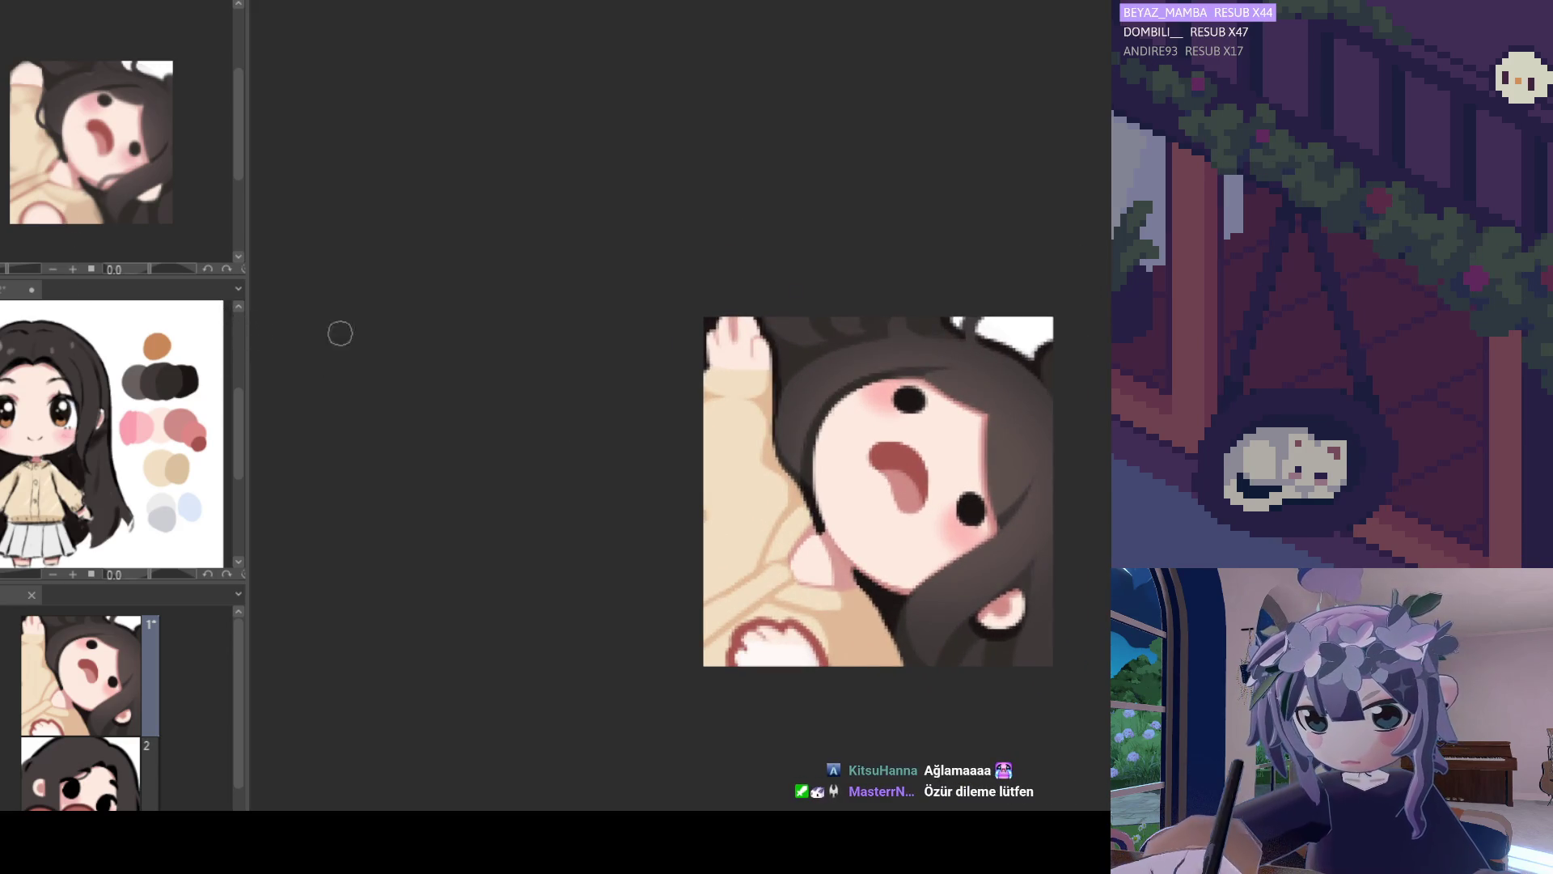
scroll(756, 434, up, 1)
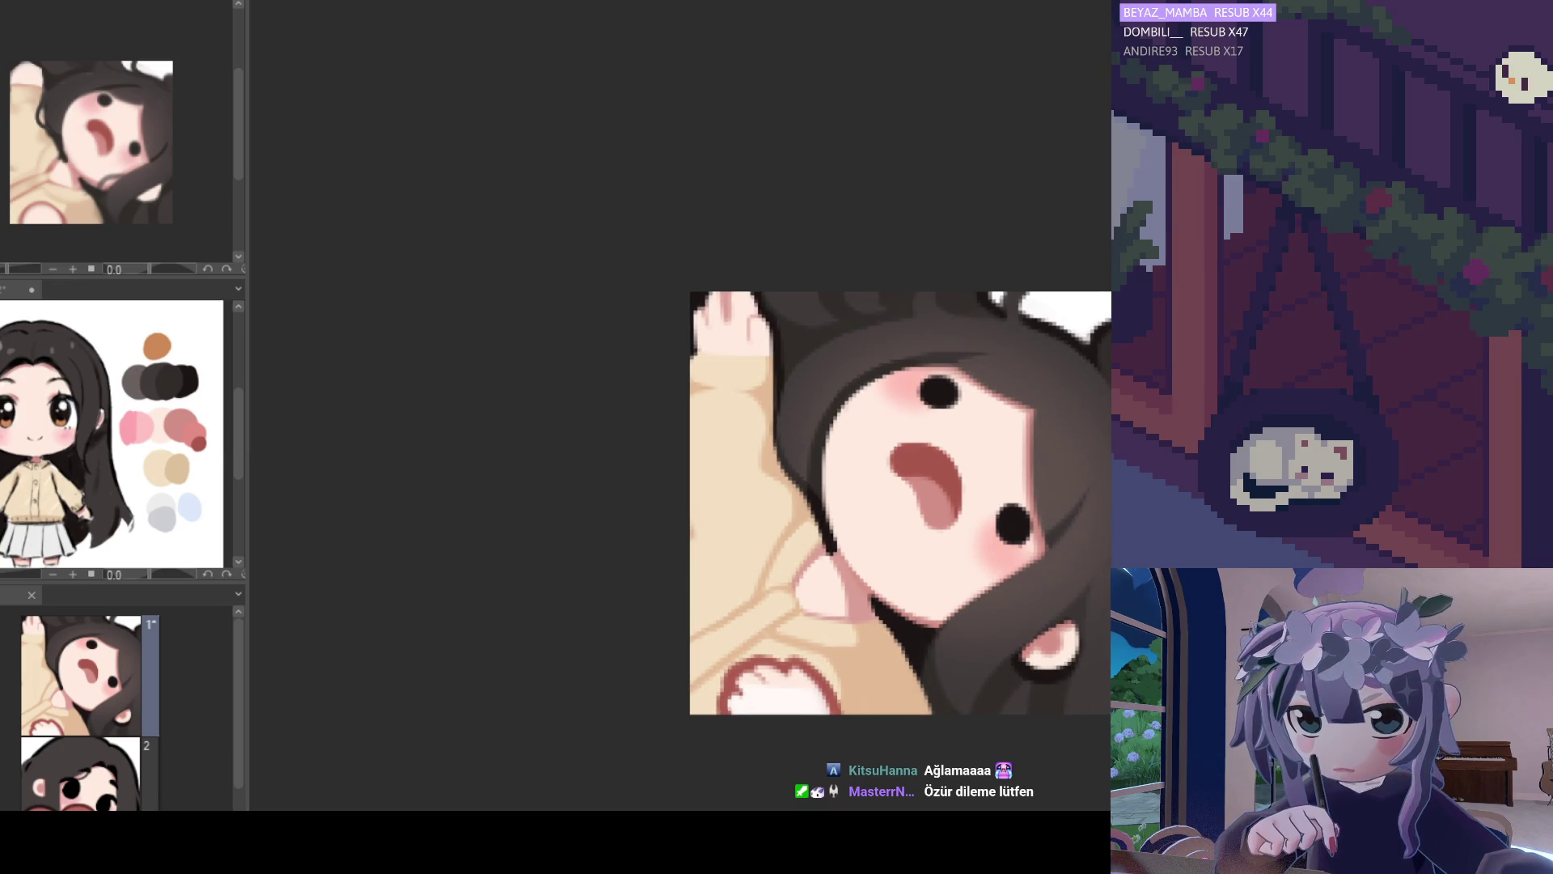
scroll(909, 418, up, 1)
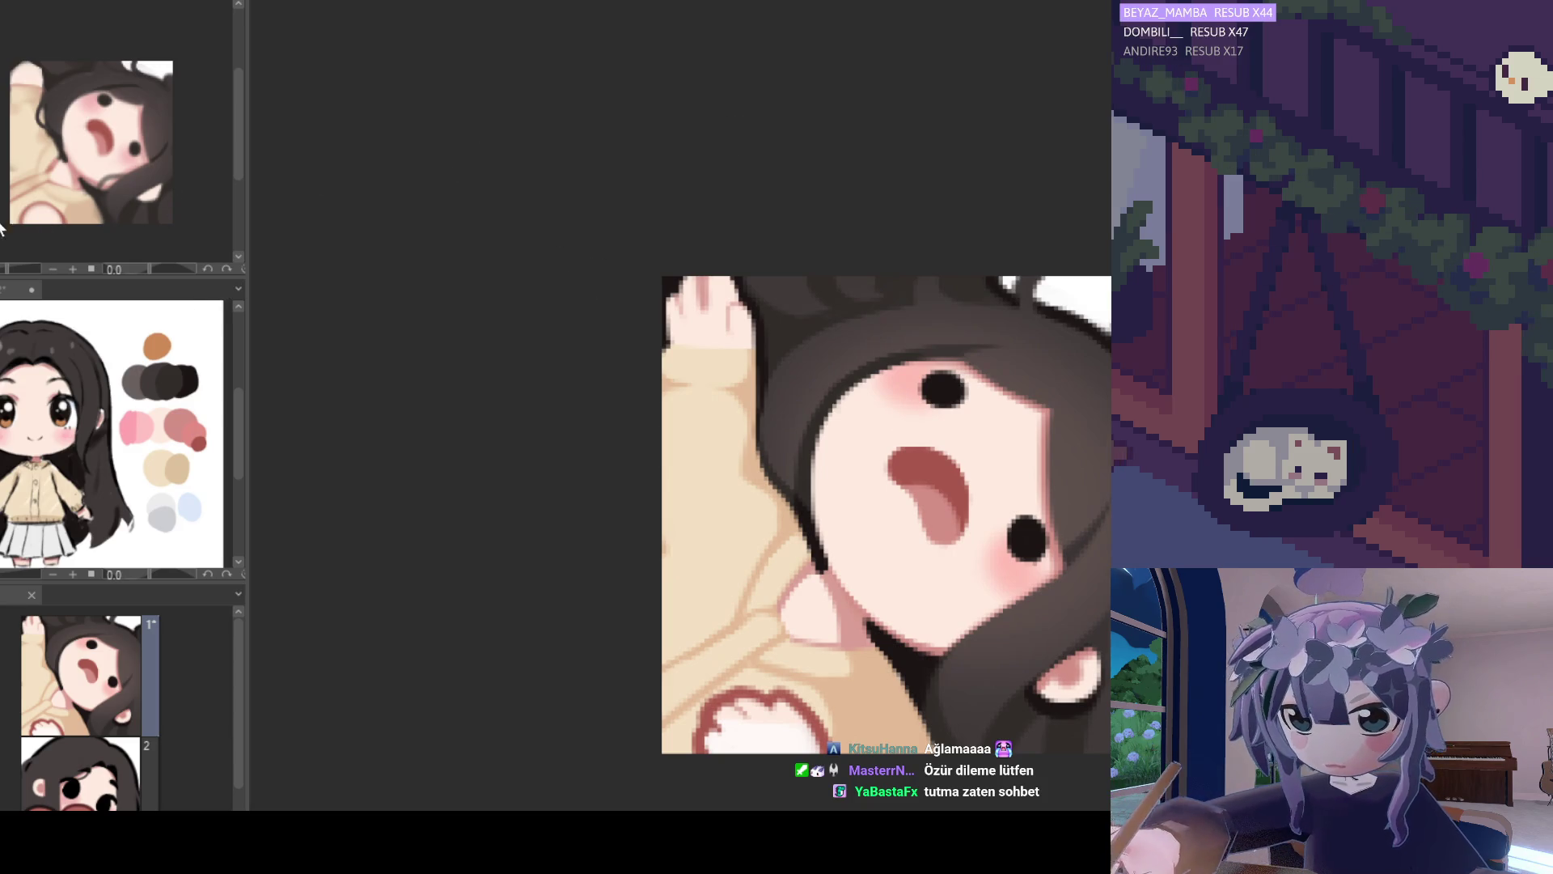
mouse_move(989, 394)
mouse_down()
mouse_move(1040, 443)
mouse_move(1056, 550)
mouse_up()
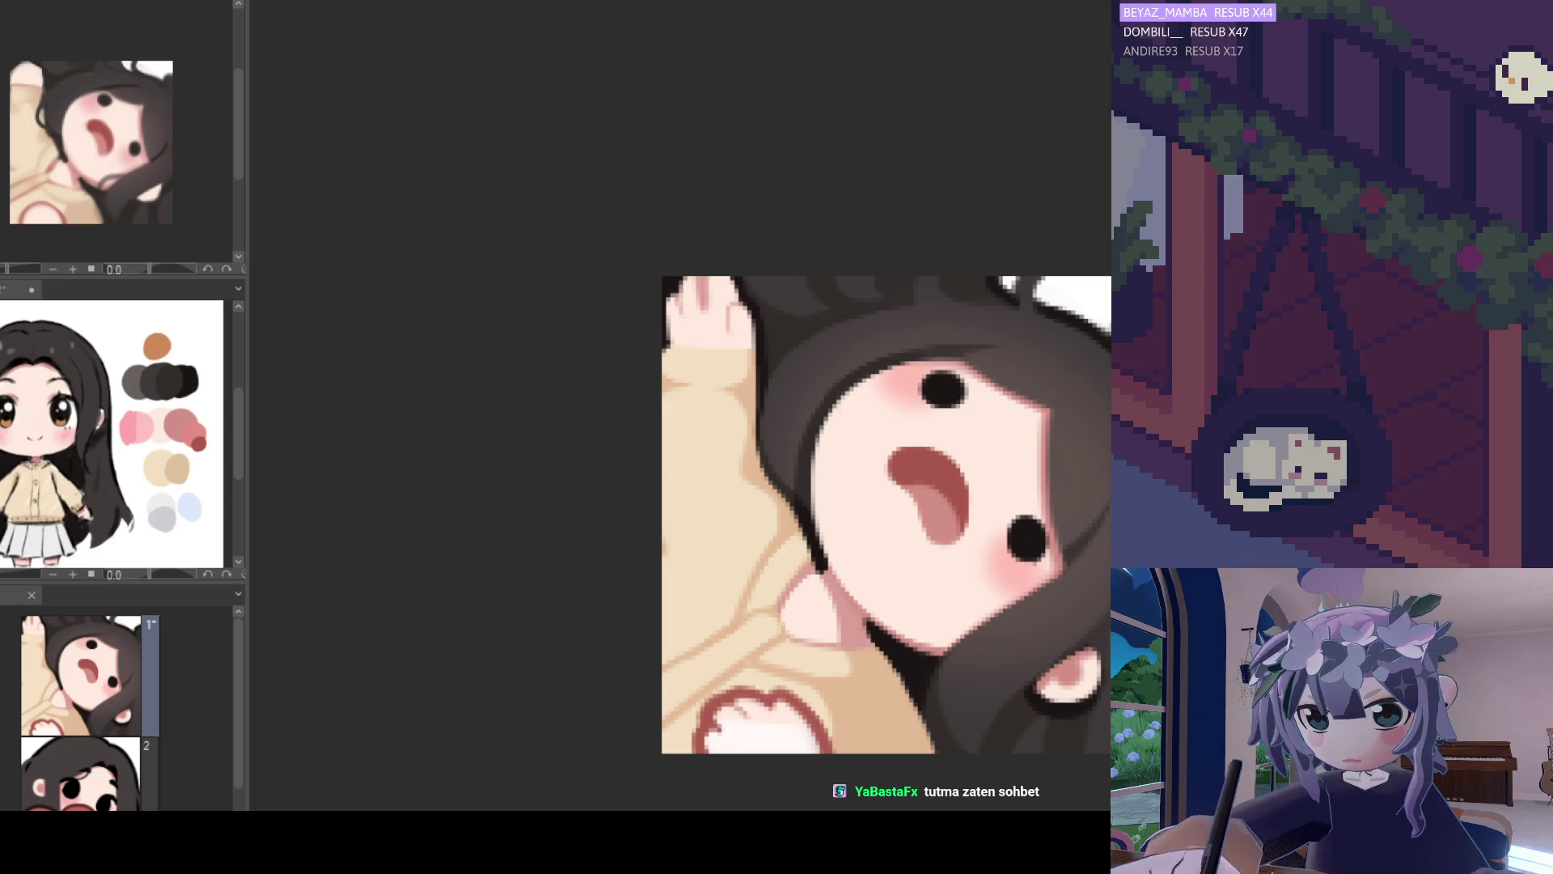
drag(791, 314, 778, 328)
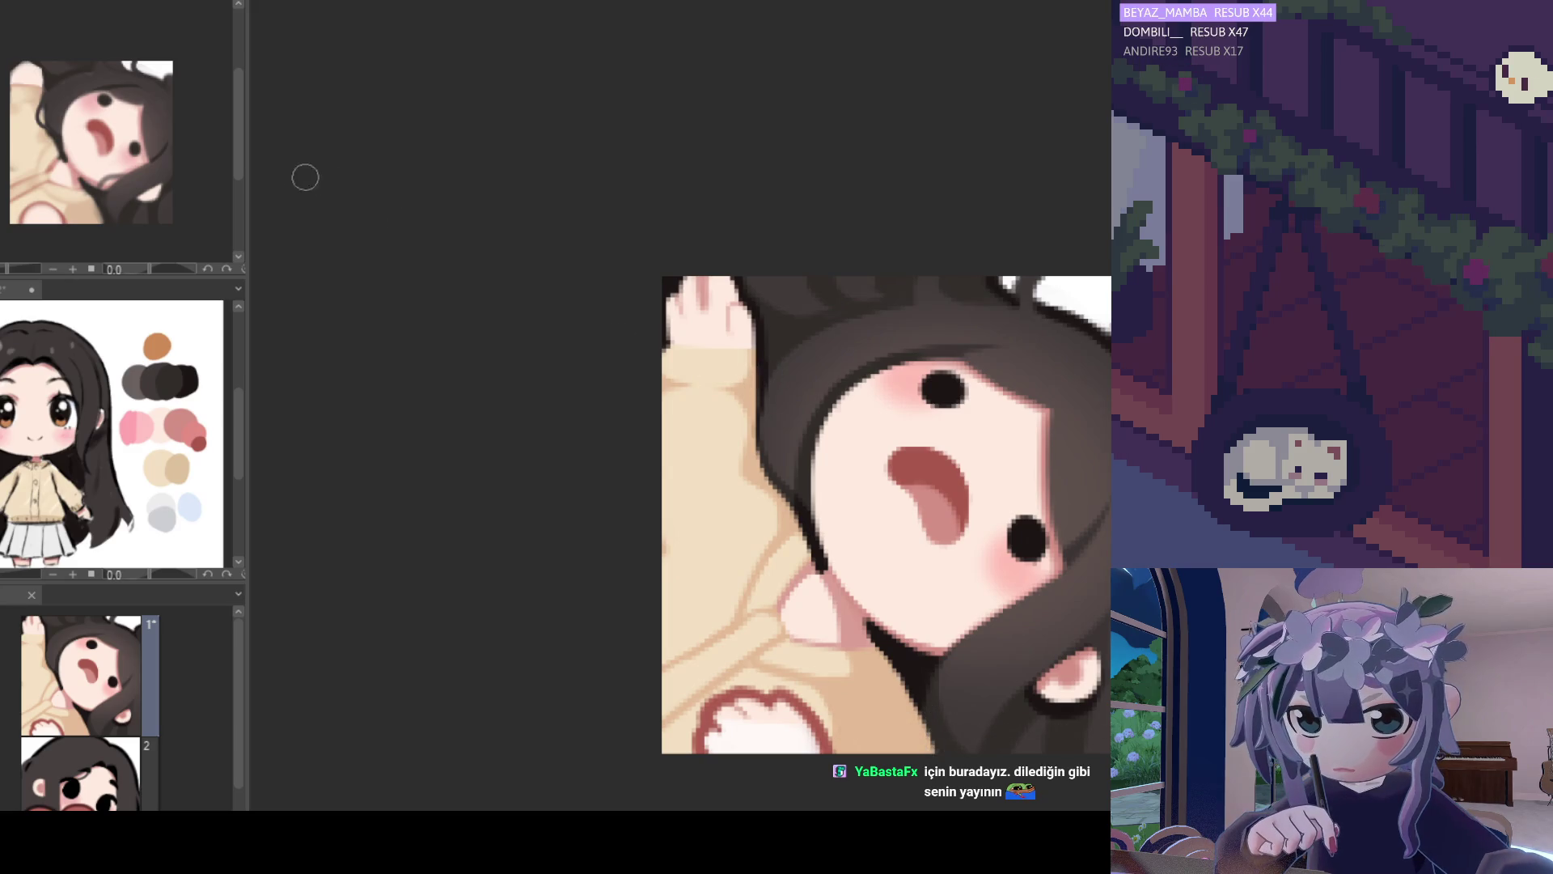
alt+click(942, 346)
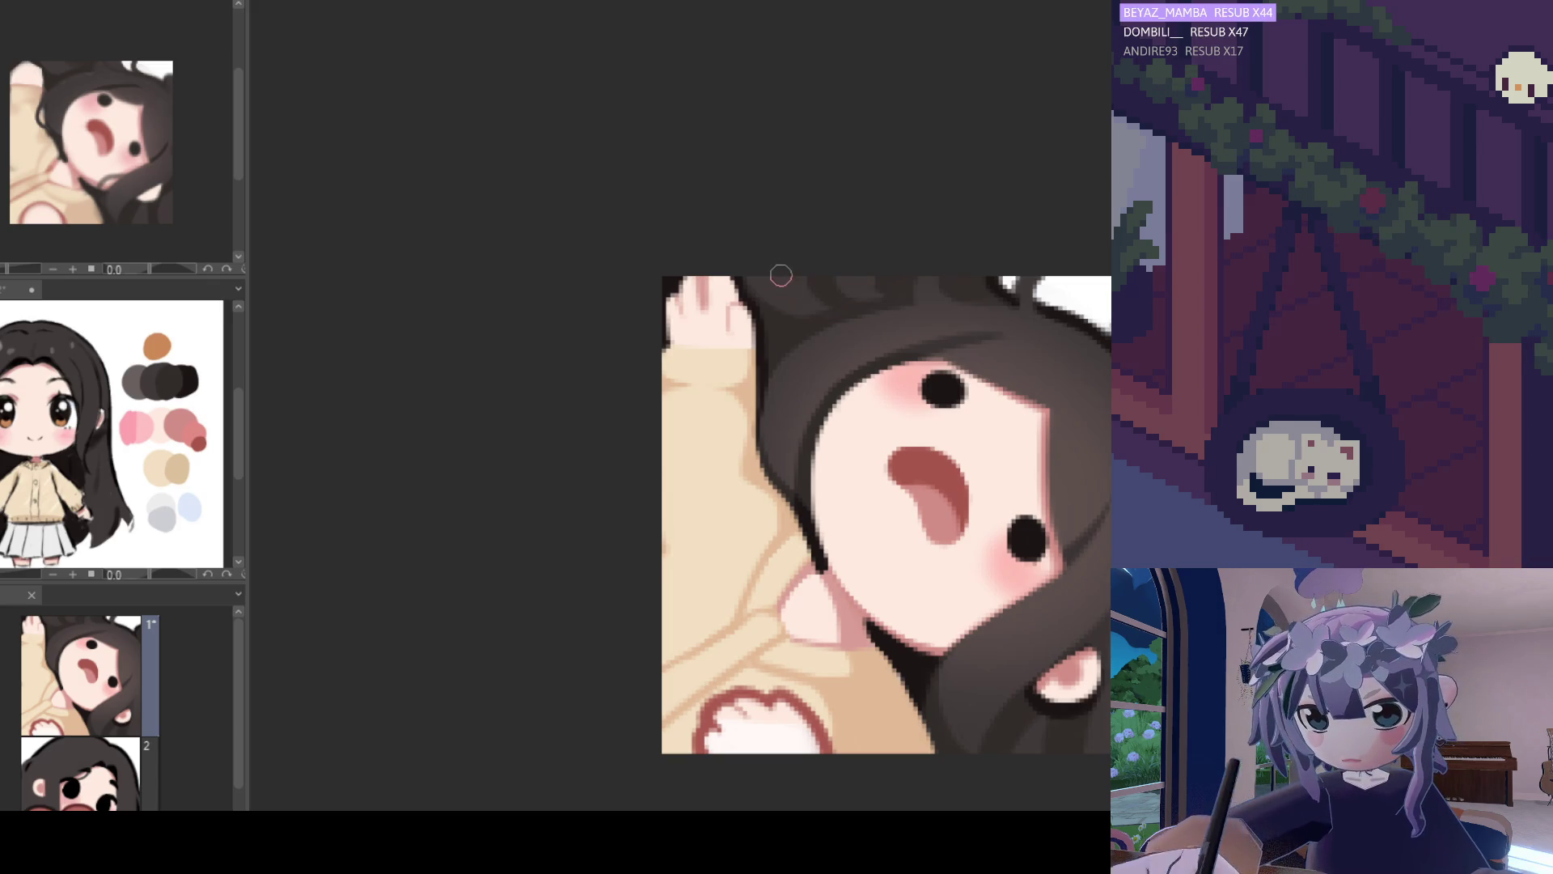
scroll(1043, 462, up, 1)
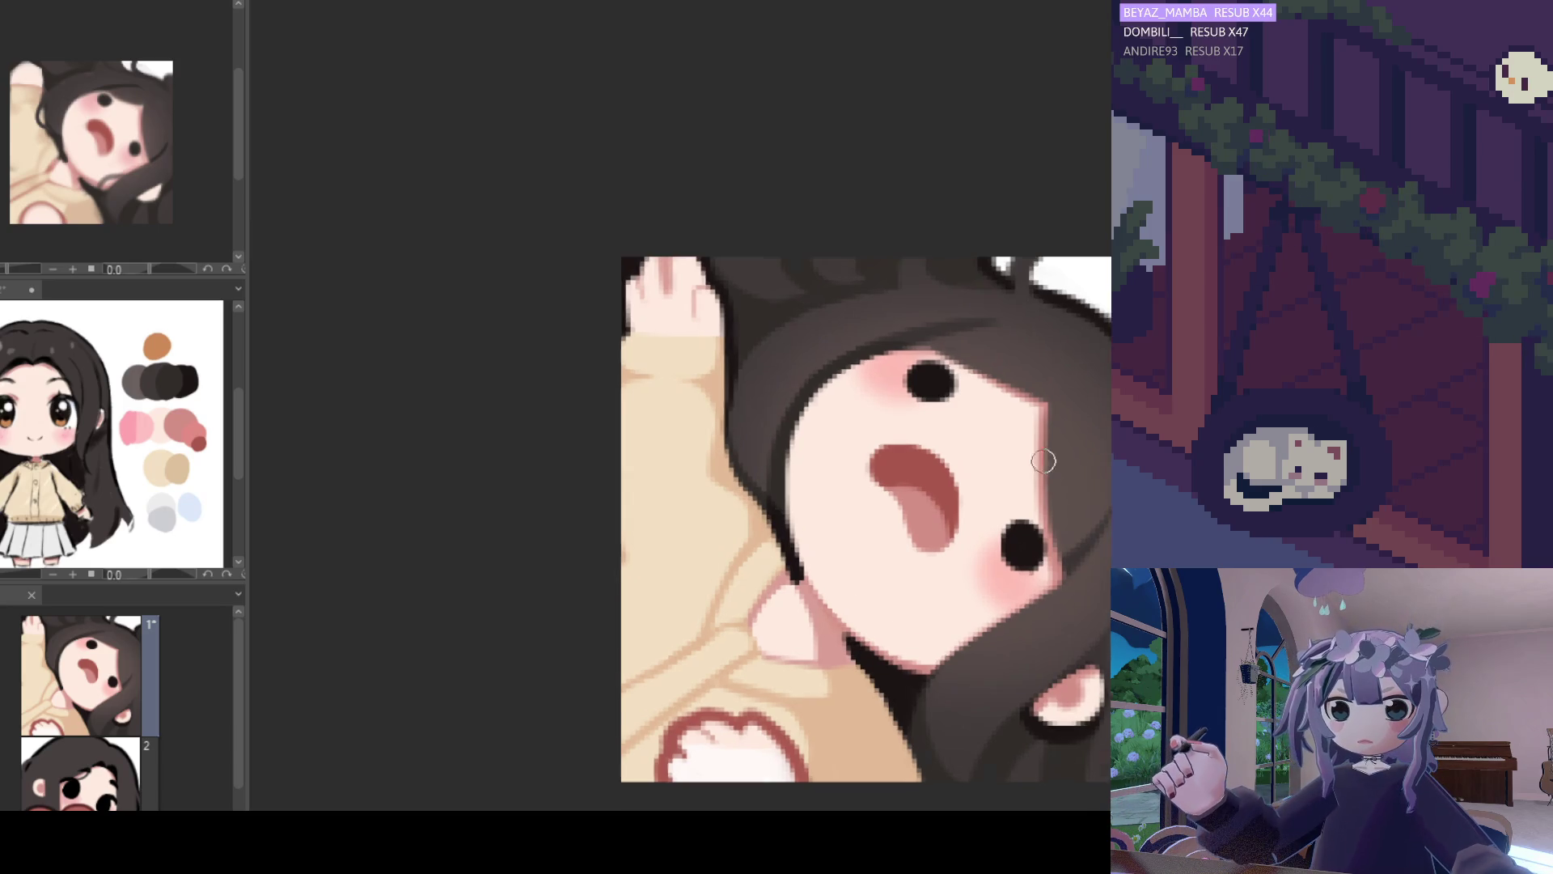
scroll(948, 353, up, 2)
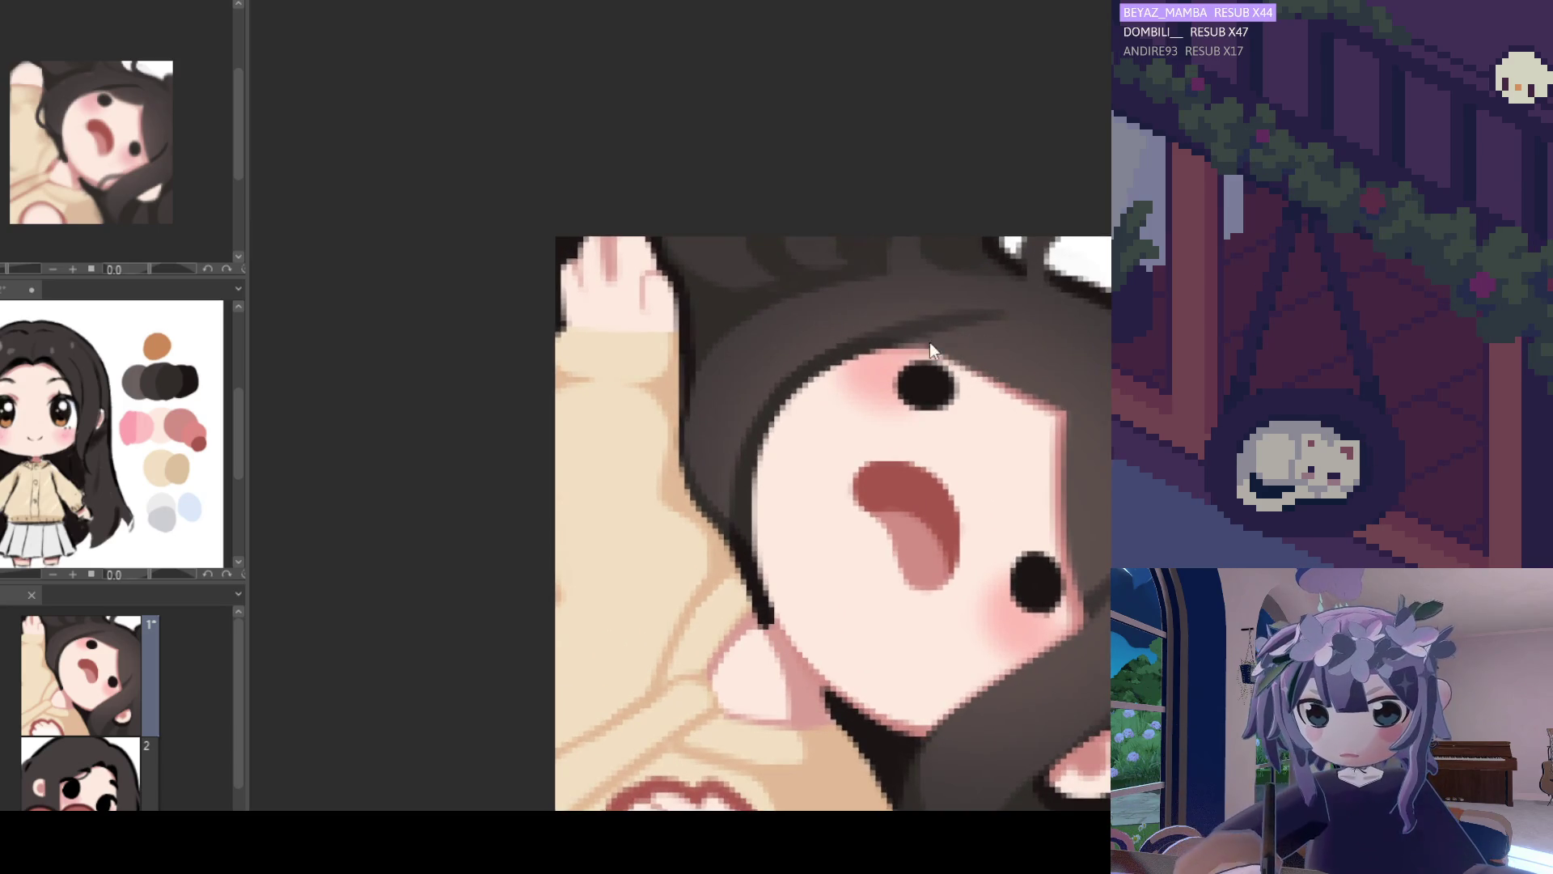
scroll(930, 376, down, 3)
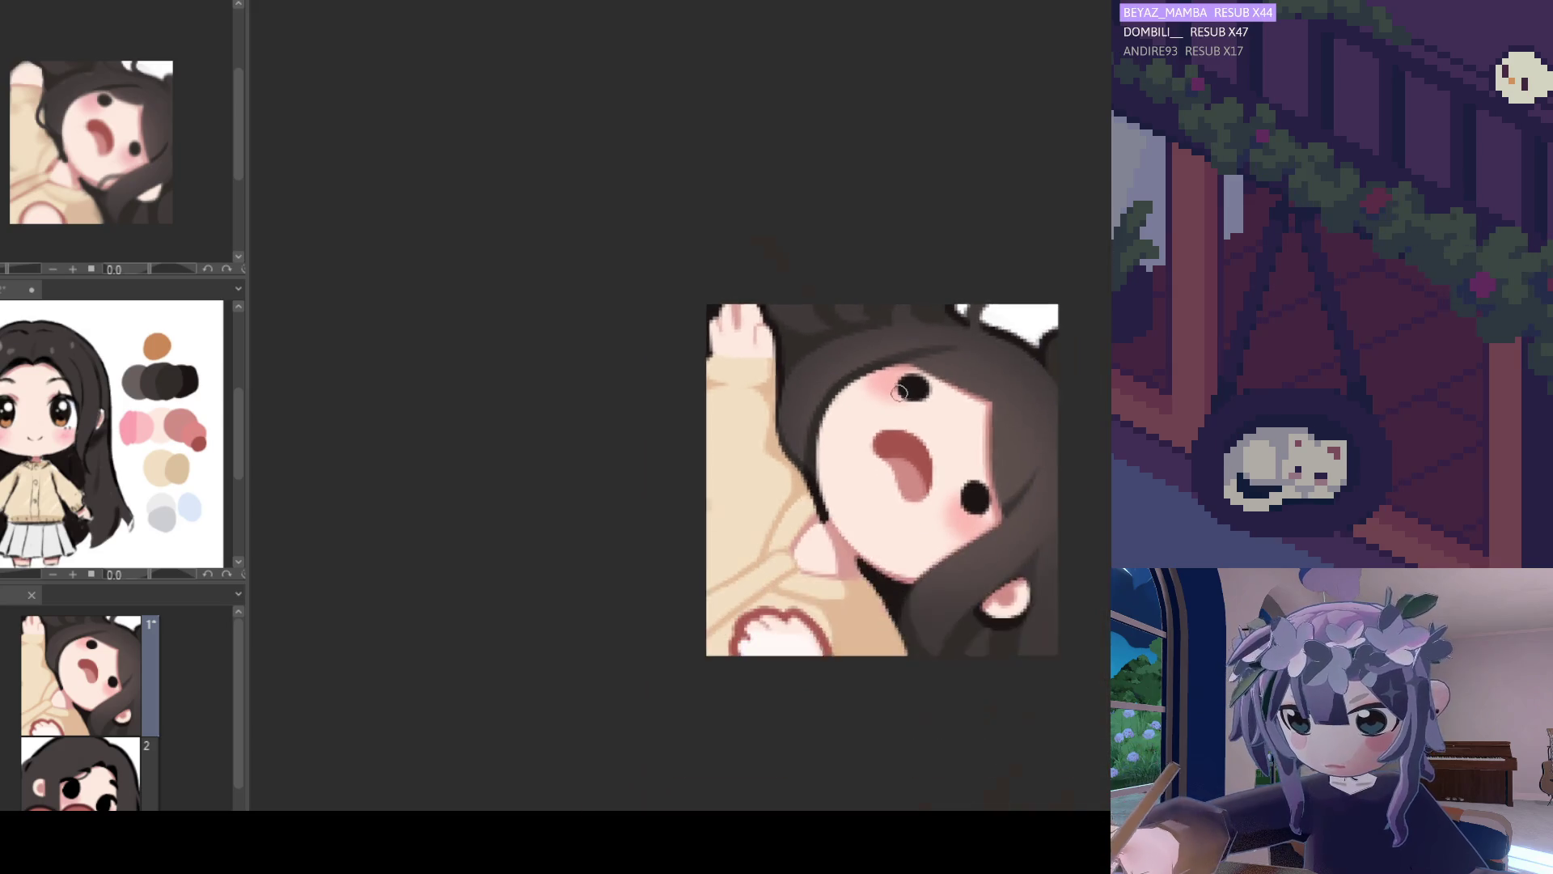
scroll(950, 402, up, 1)
scroll(995, 434, up, 2)
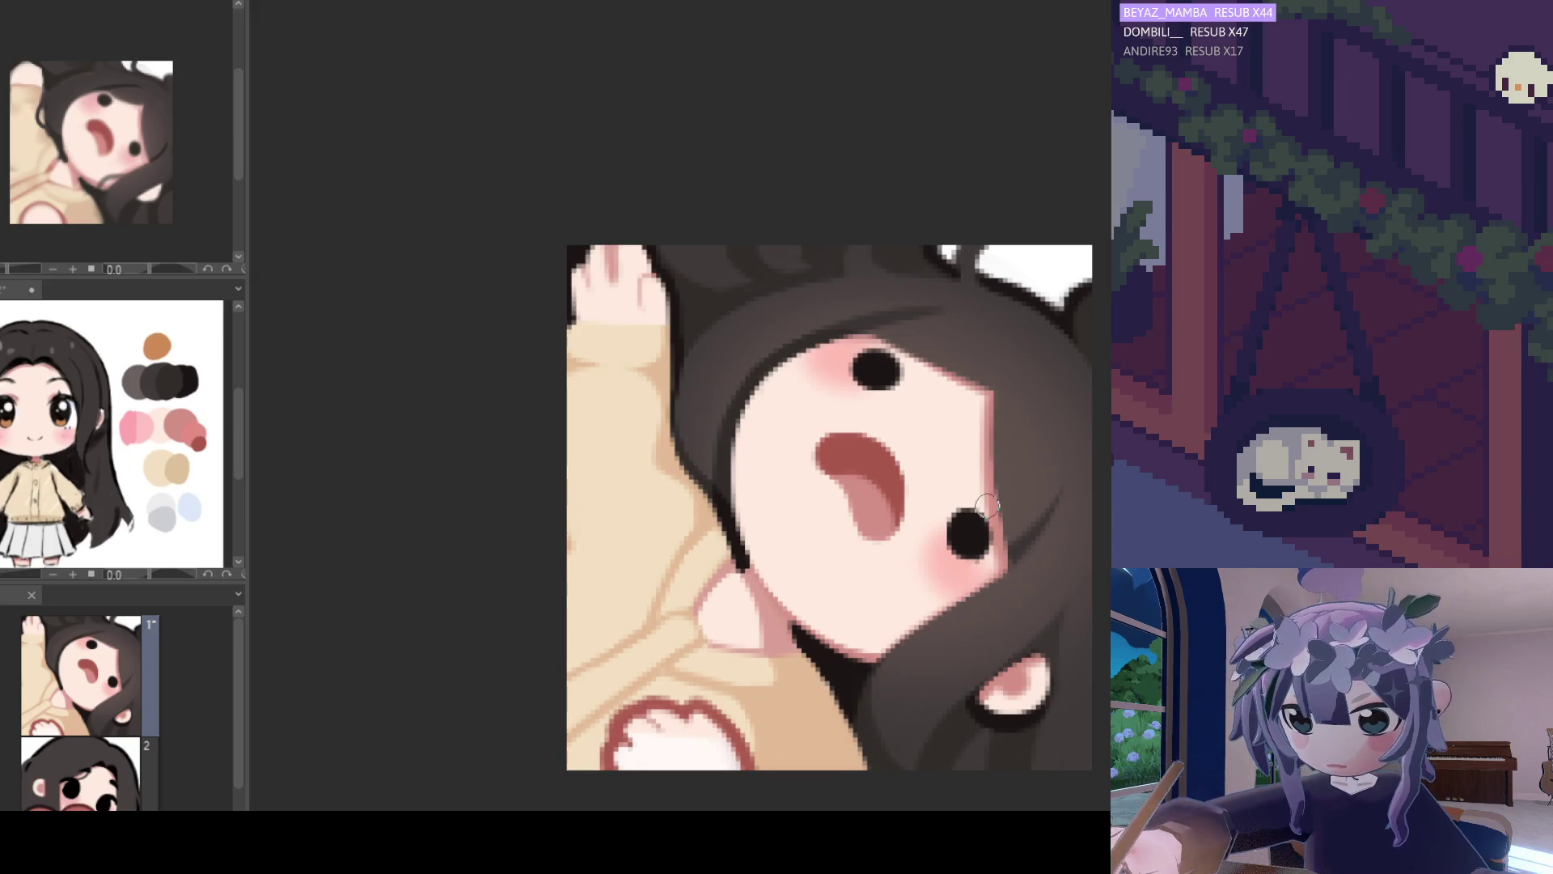
scroll(971, 506, down, 5)
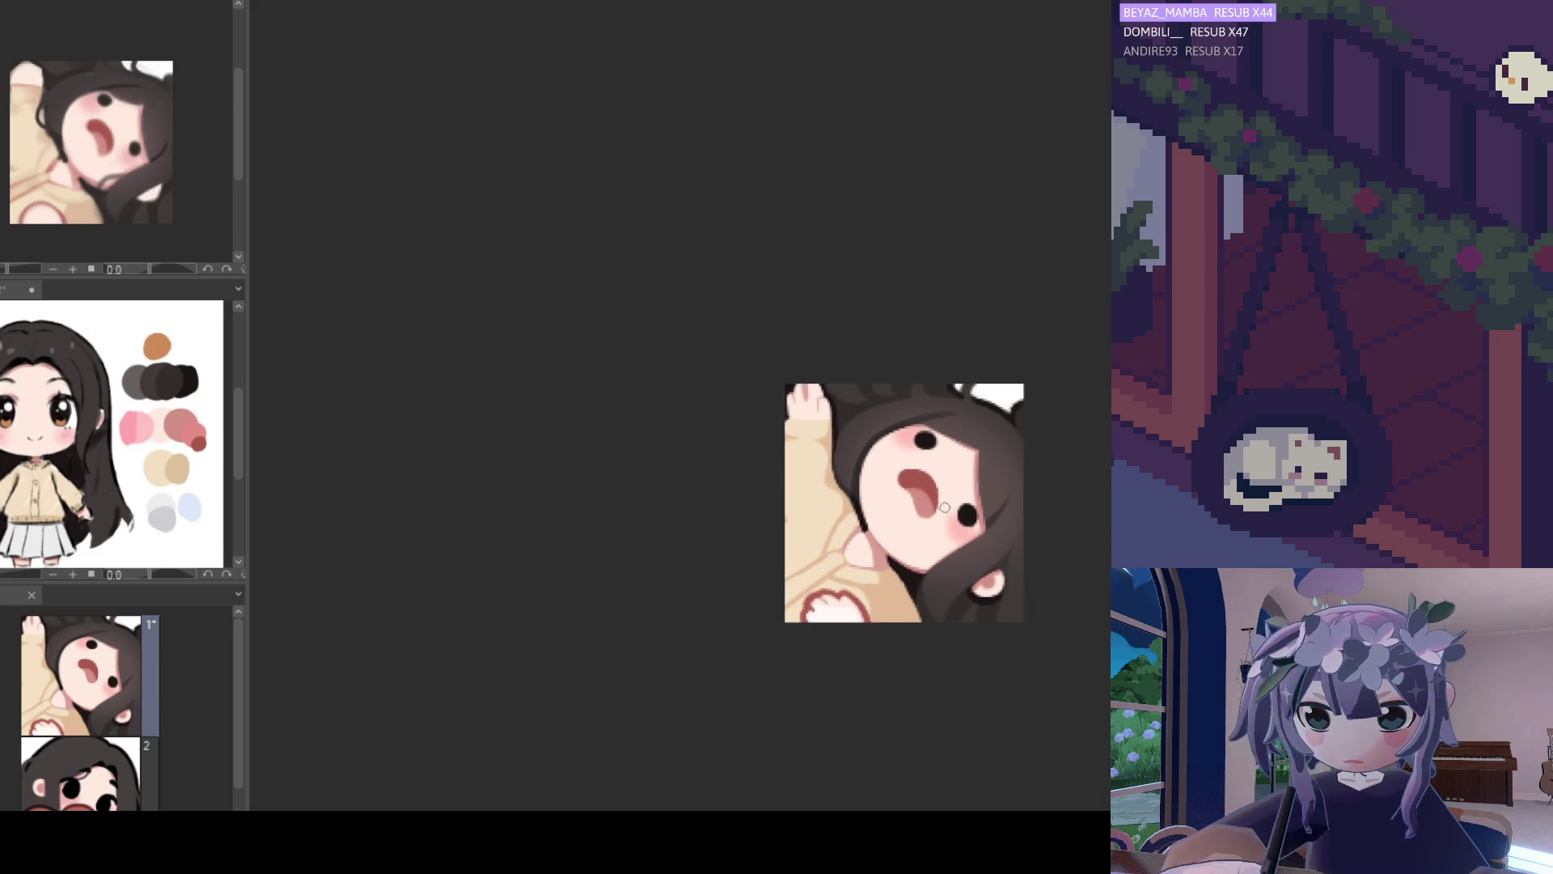
scroll(945, 473, up, 4)
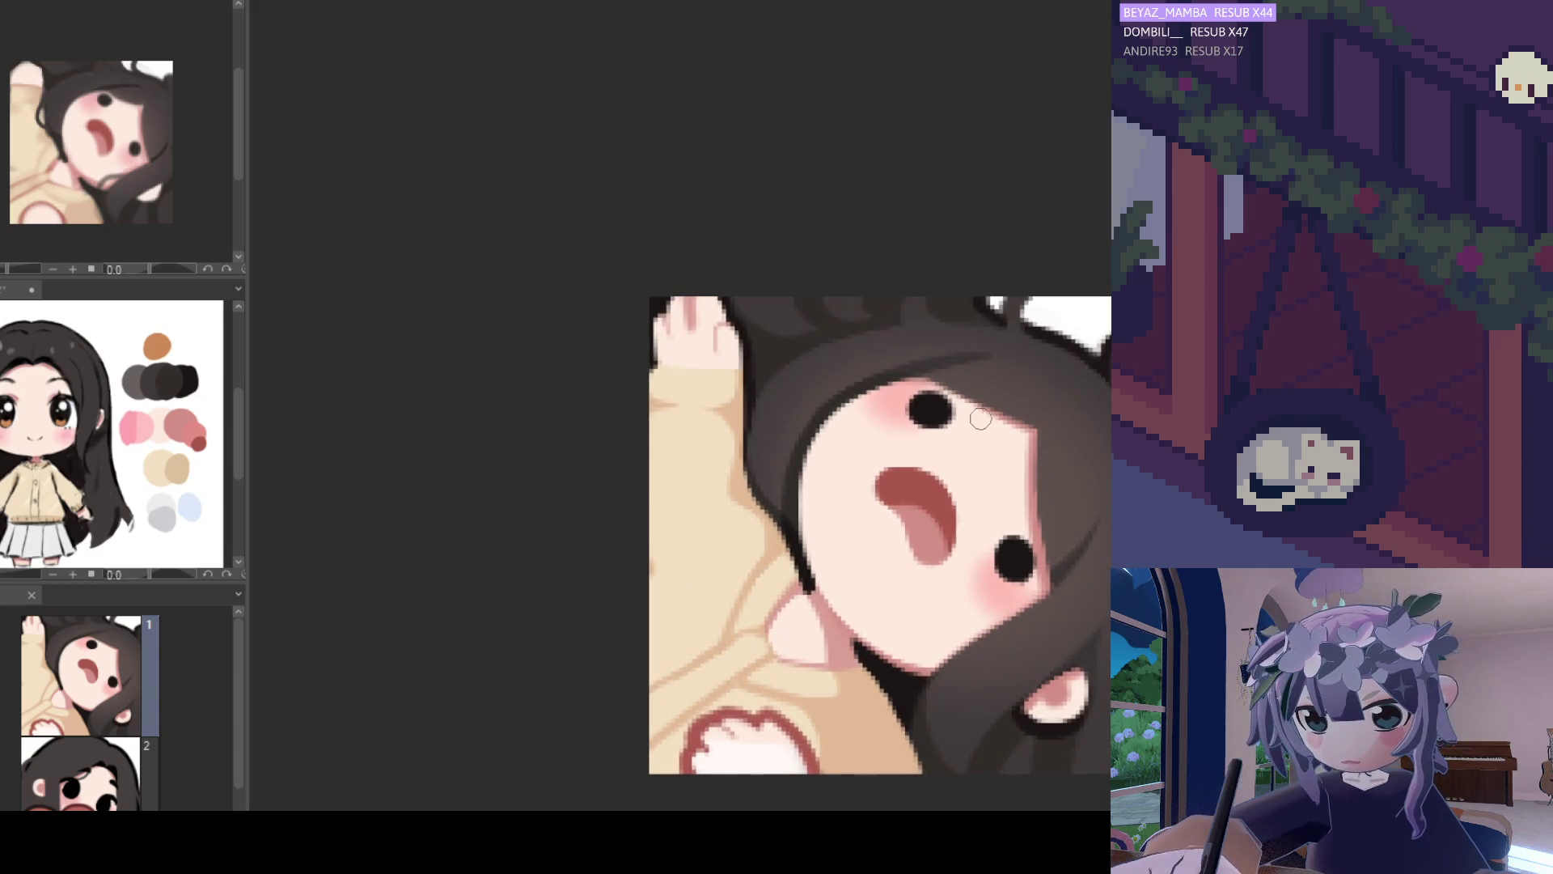
scroll(950, 337, up, 1)
scroll(905, 312, down, 3)
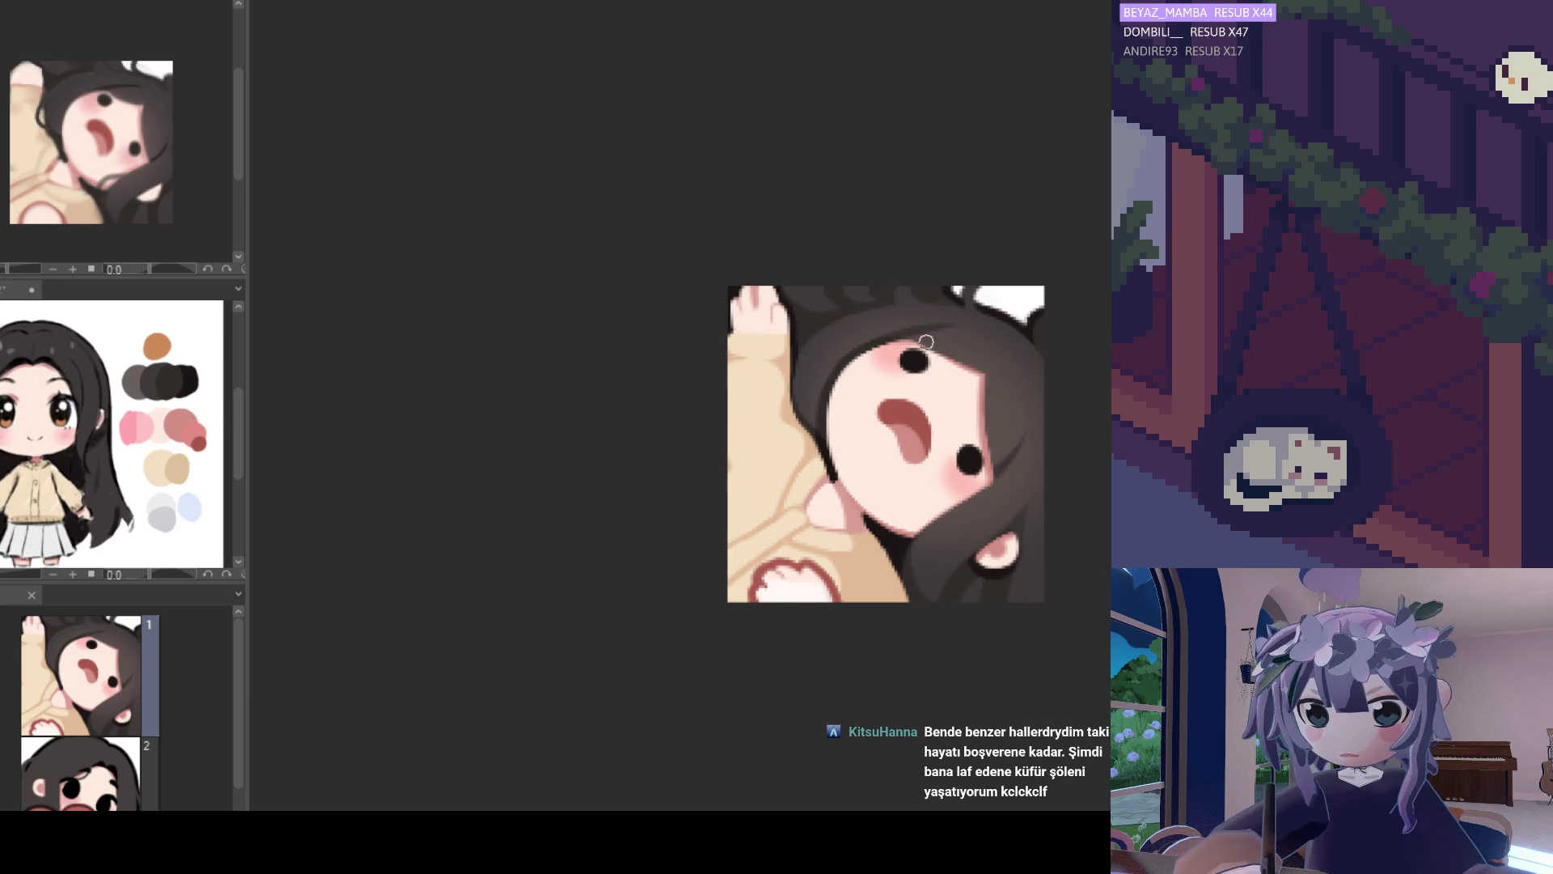
scroll(938, 387, up, 4)
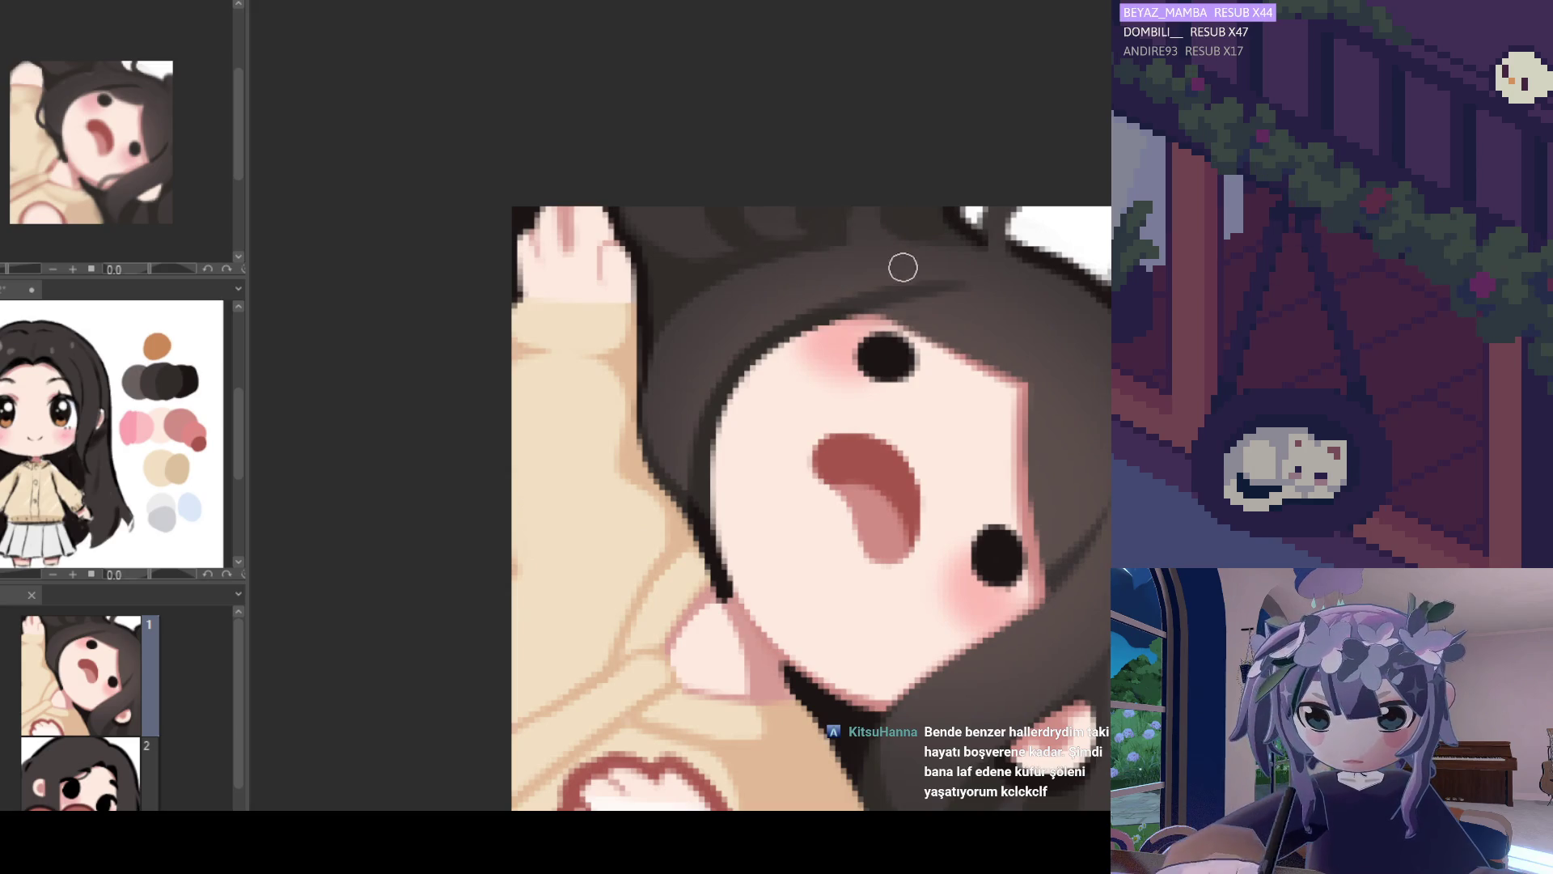
scroll(936, 276, down, 3)
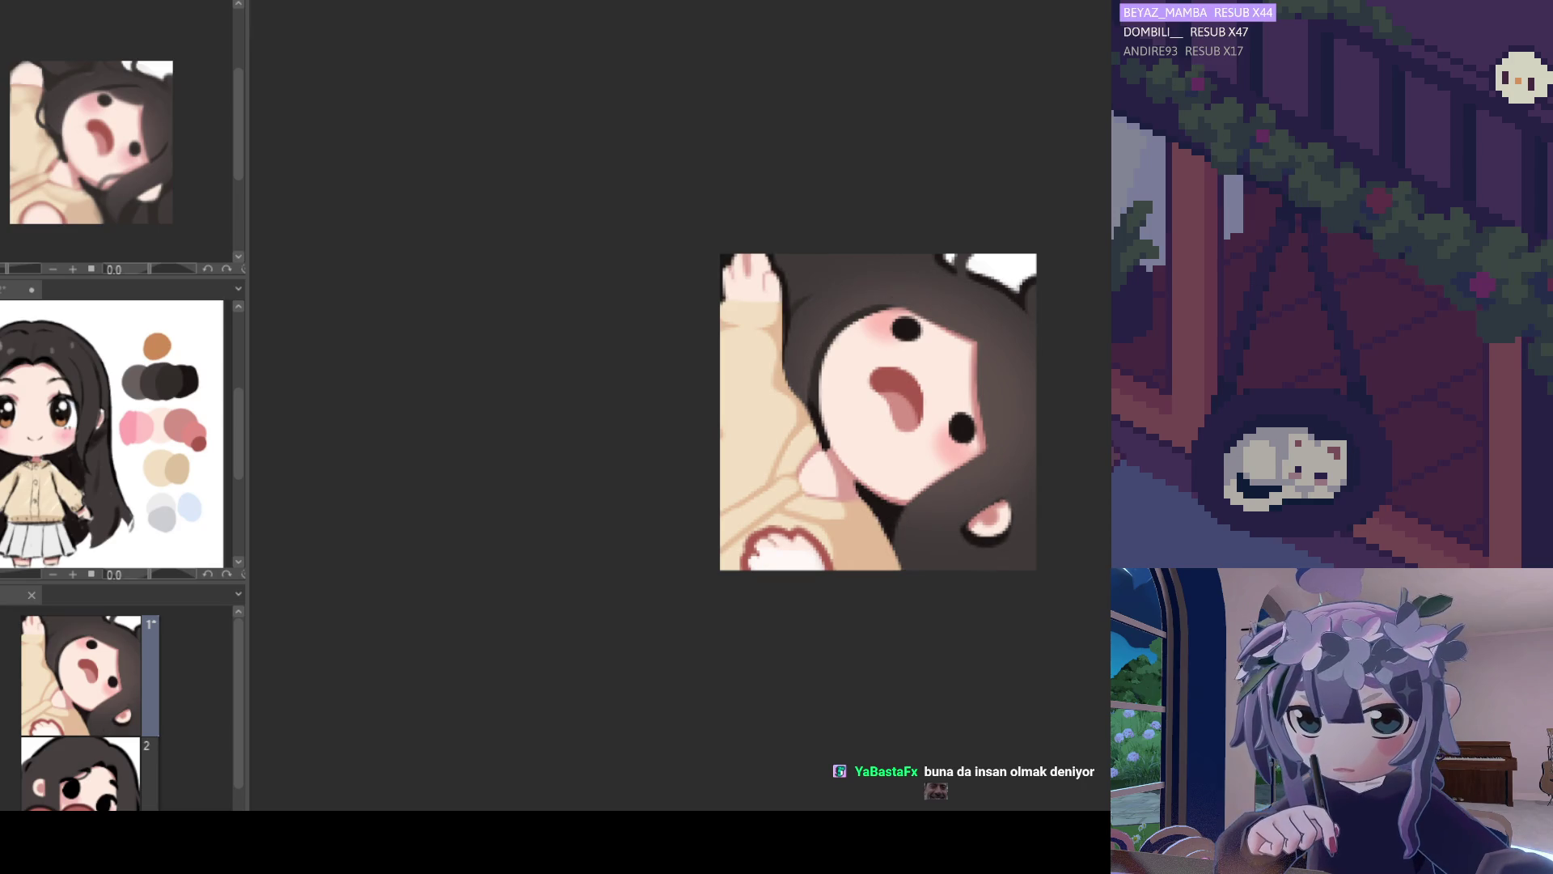
scroll(961, 360, up, 1)
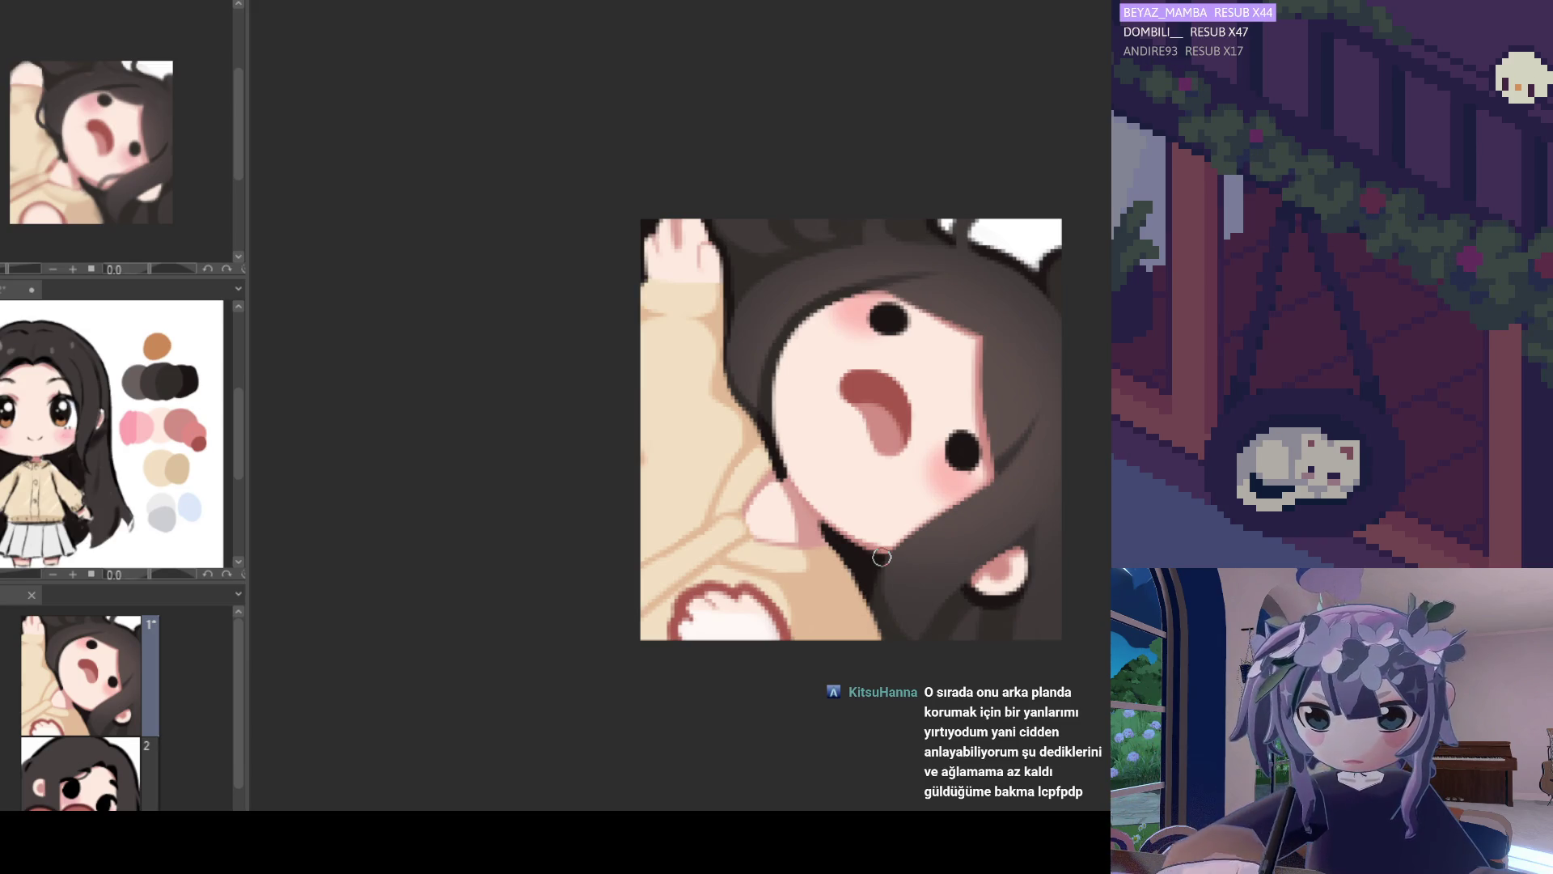
Sample the face outline colour, then pick the dark hair colour at the hair edge.
ctrl+click(764, 442)
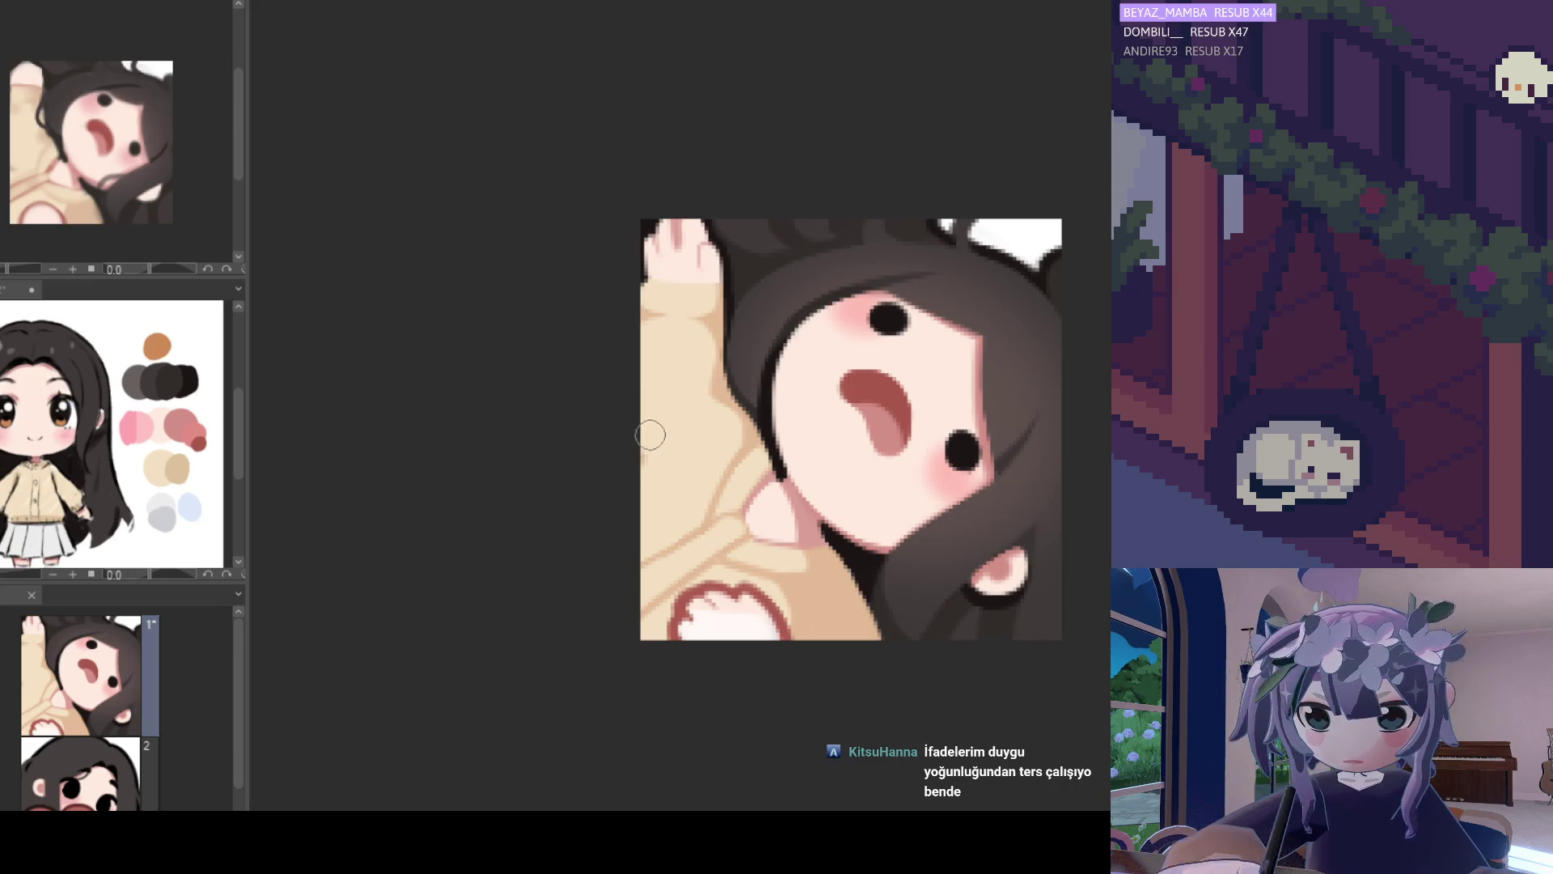
scroll(662, 449, down, 2)
scroll(716, 463, up, 3)
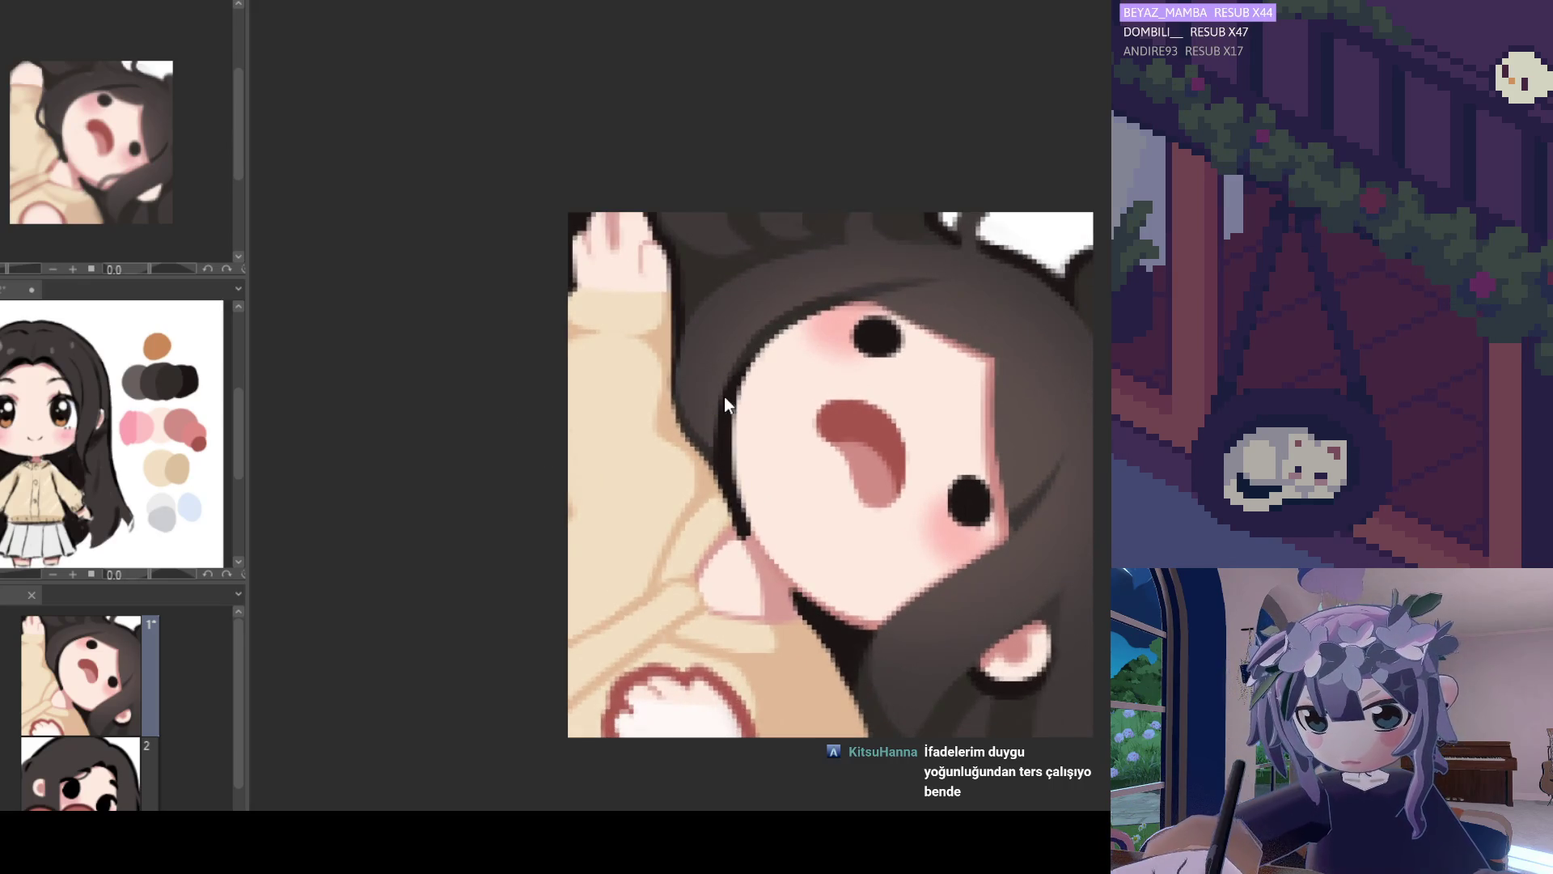
alt+click(763, 348)
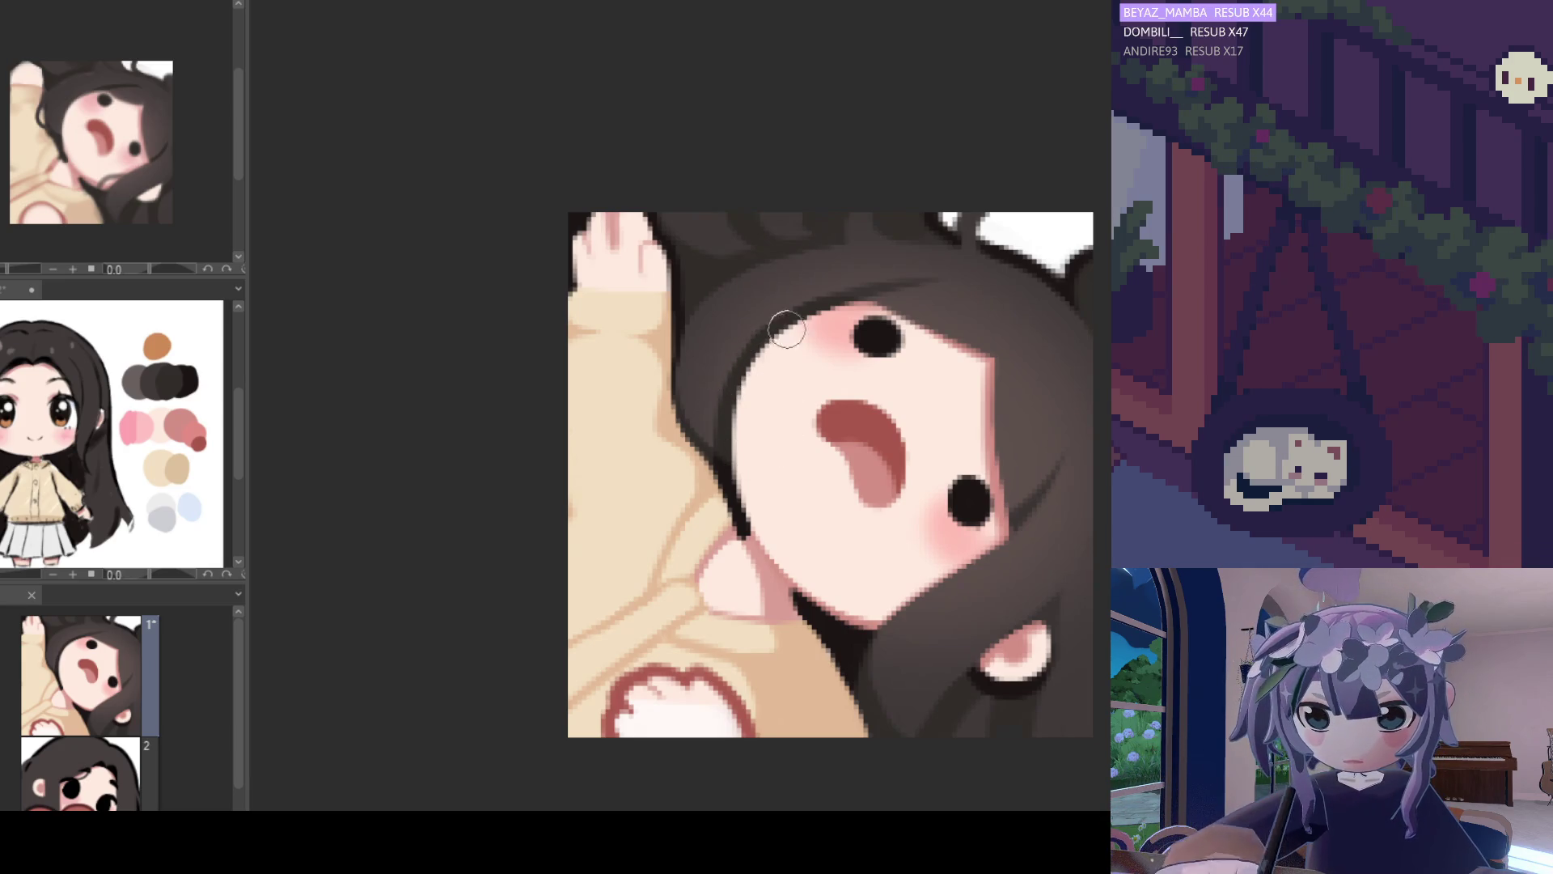
scroll(752, 356, down, 2)
scroll(700, 365, down, 1)
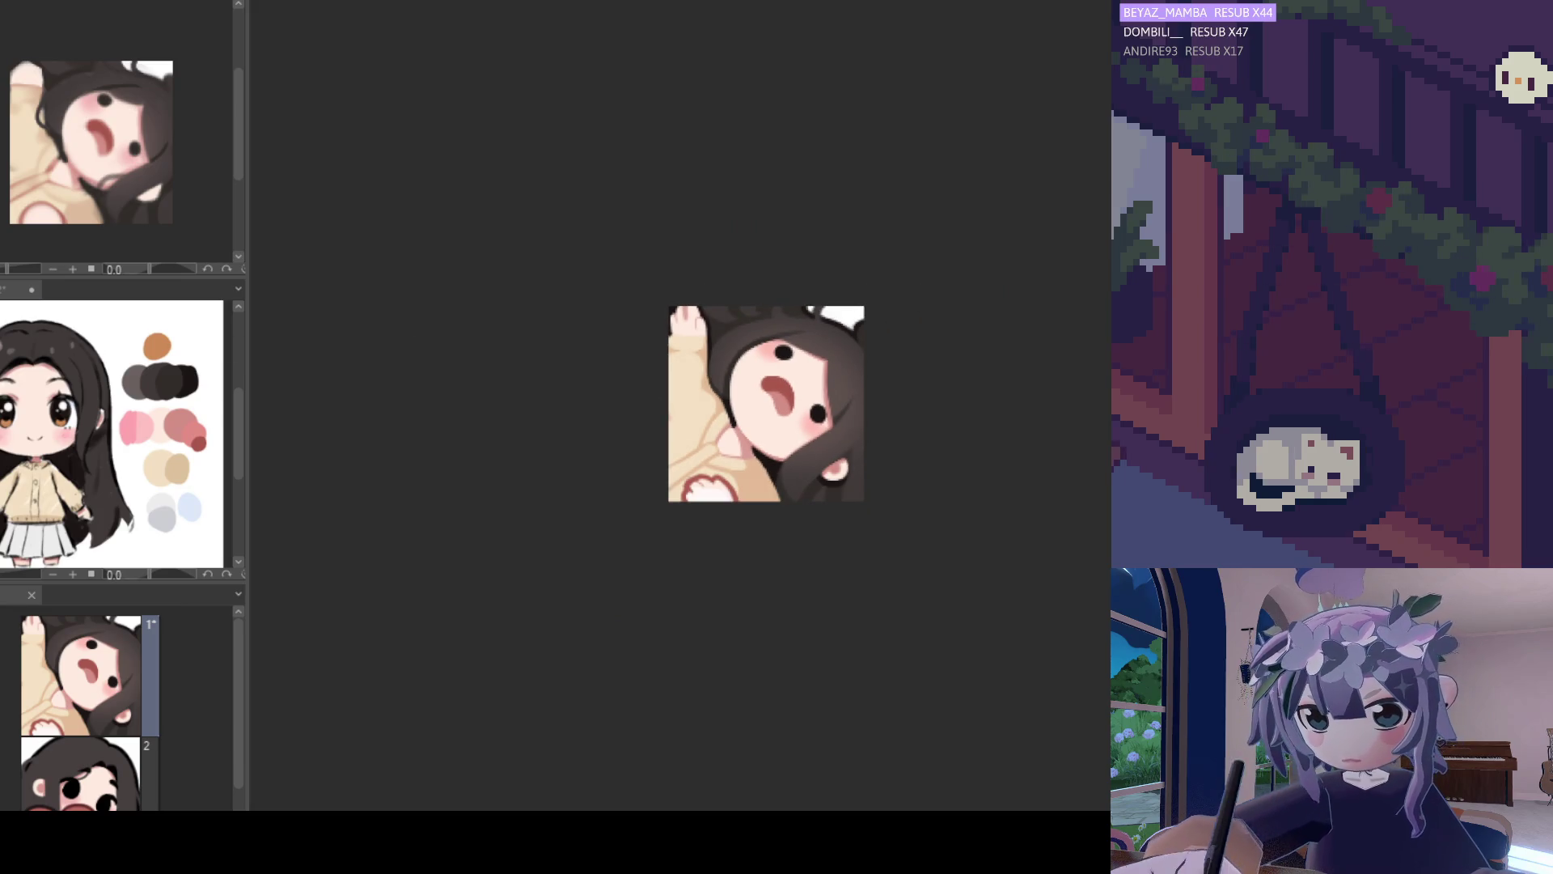
scroll(760, 377, up, 3)
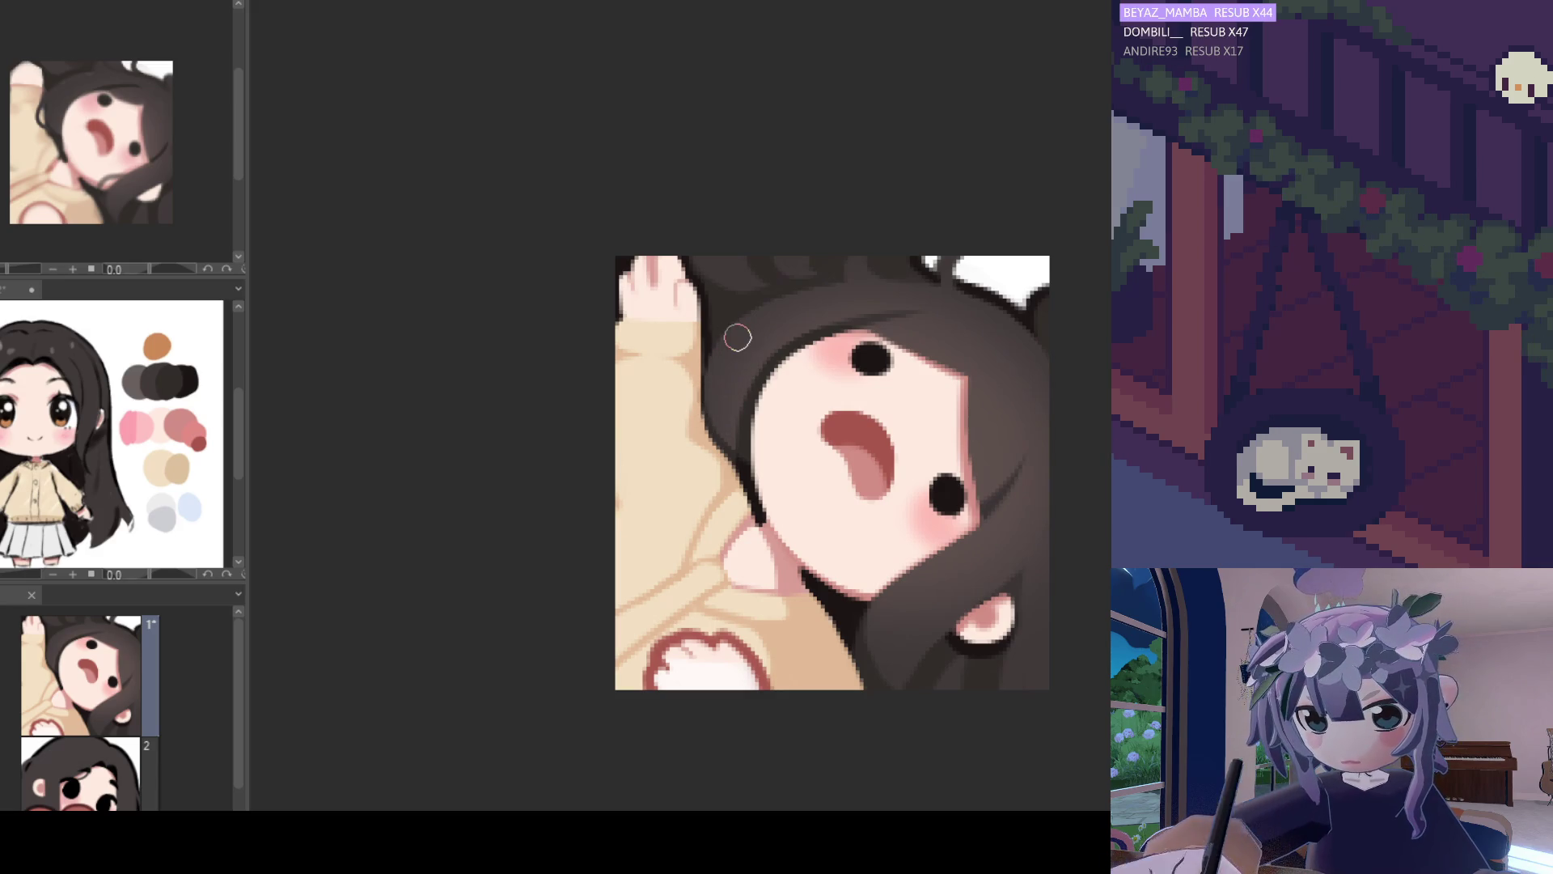
scroll(910, 434, down, 2)
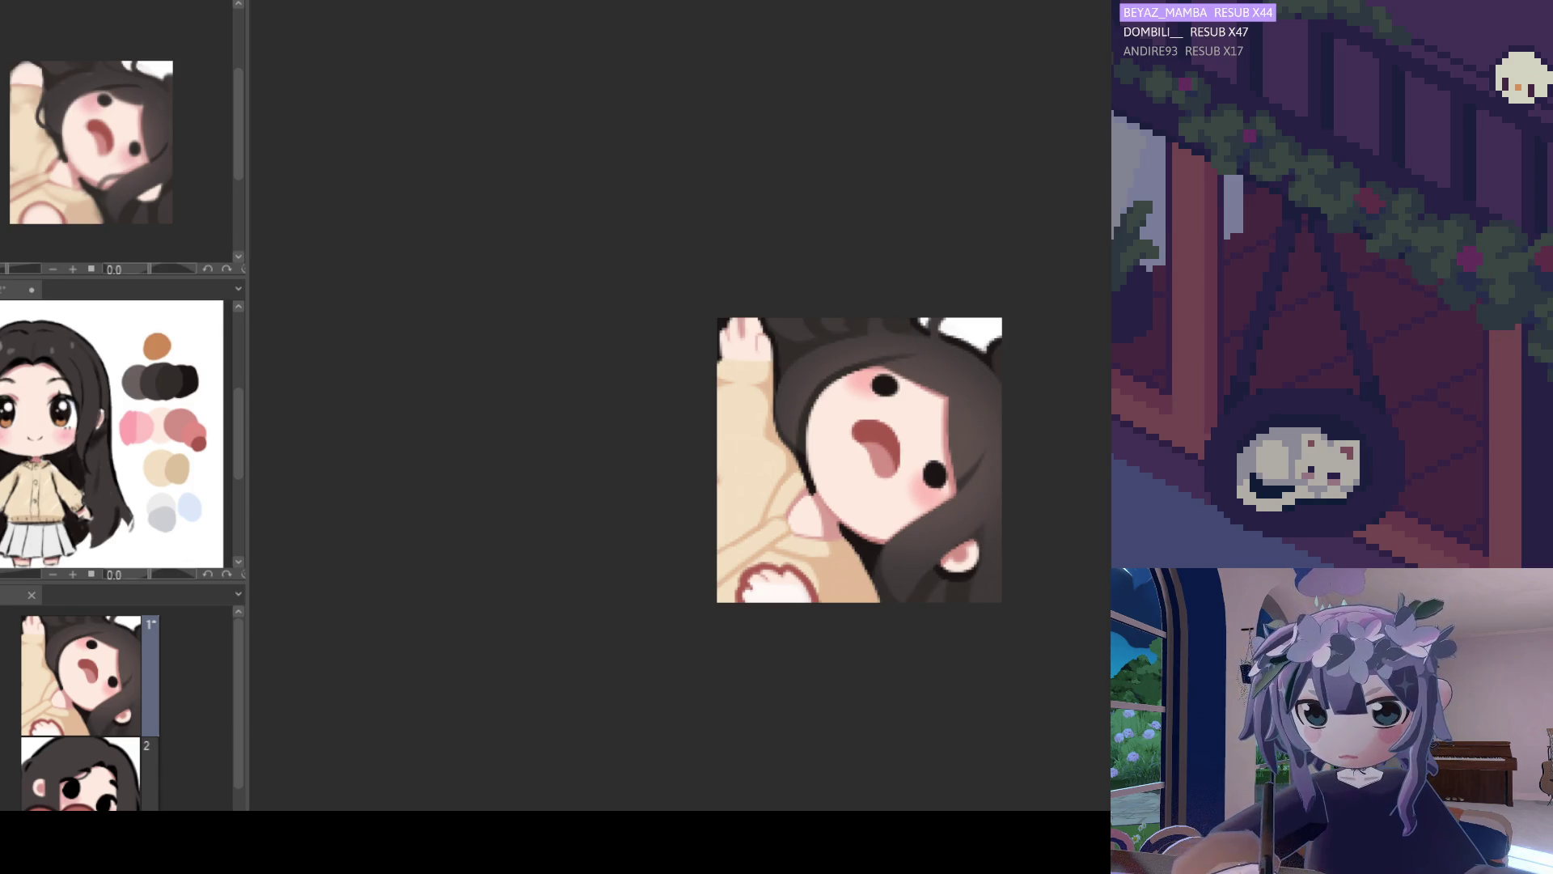
scroll(802, 397, up, 3)
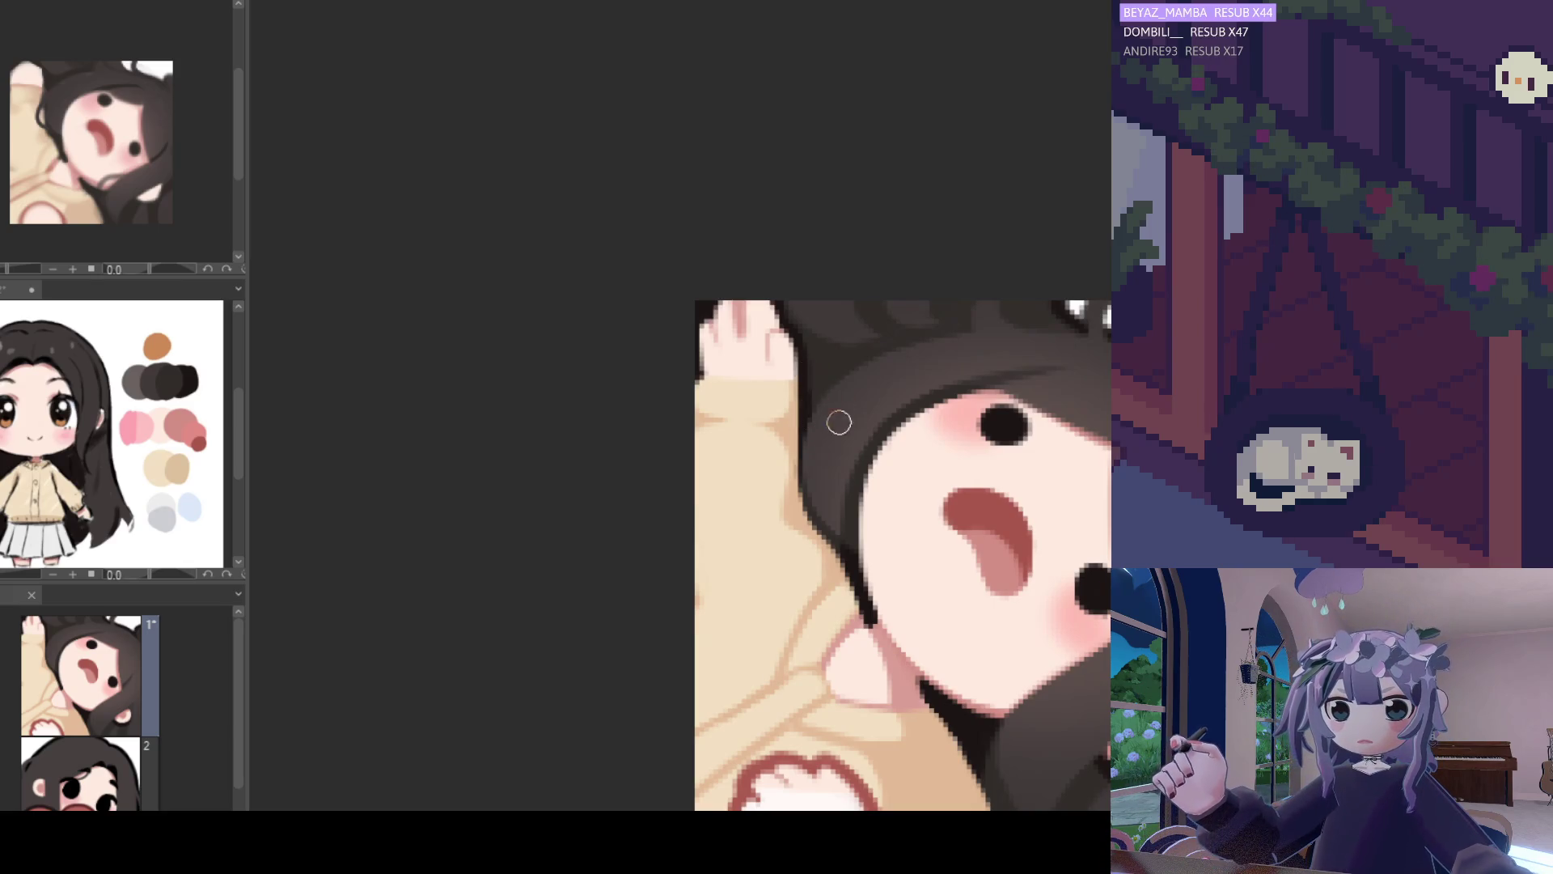
scroll(899, 402, down, 1)
scroll(900, 402, down, 1)
scroll(849, 392, up, 2)
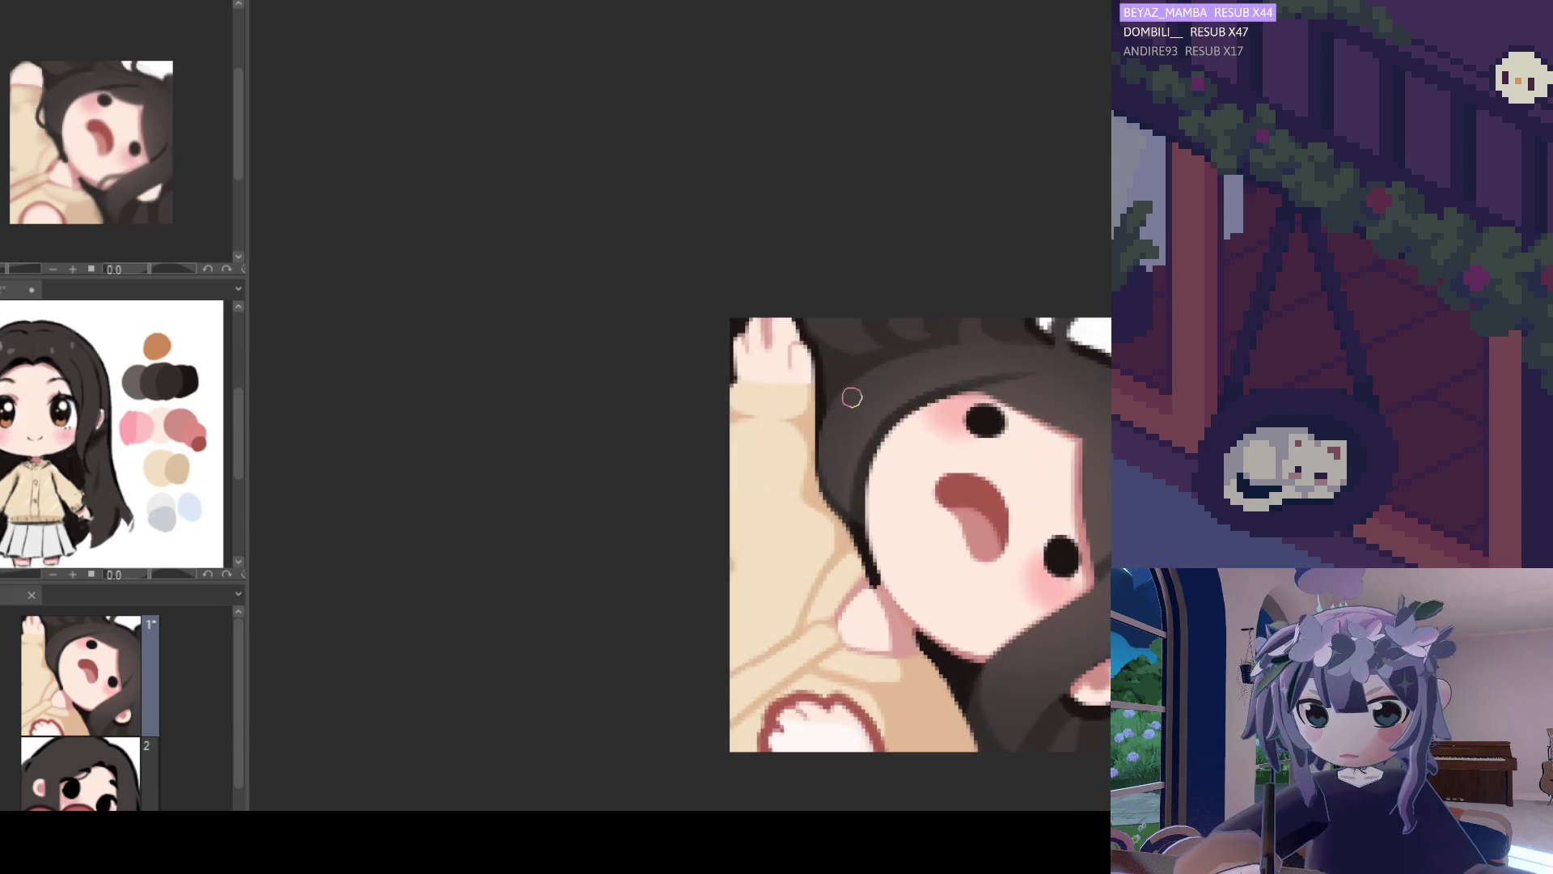
scroll(850, 396, down, 2)
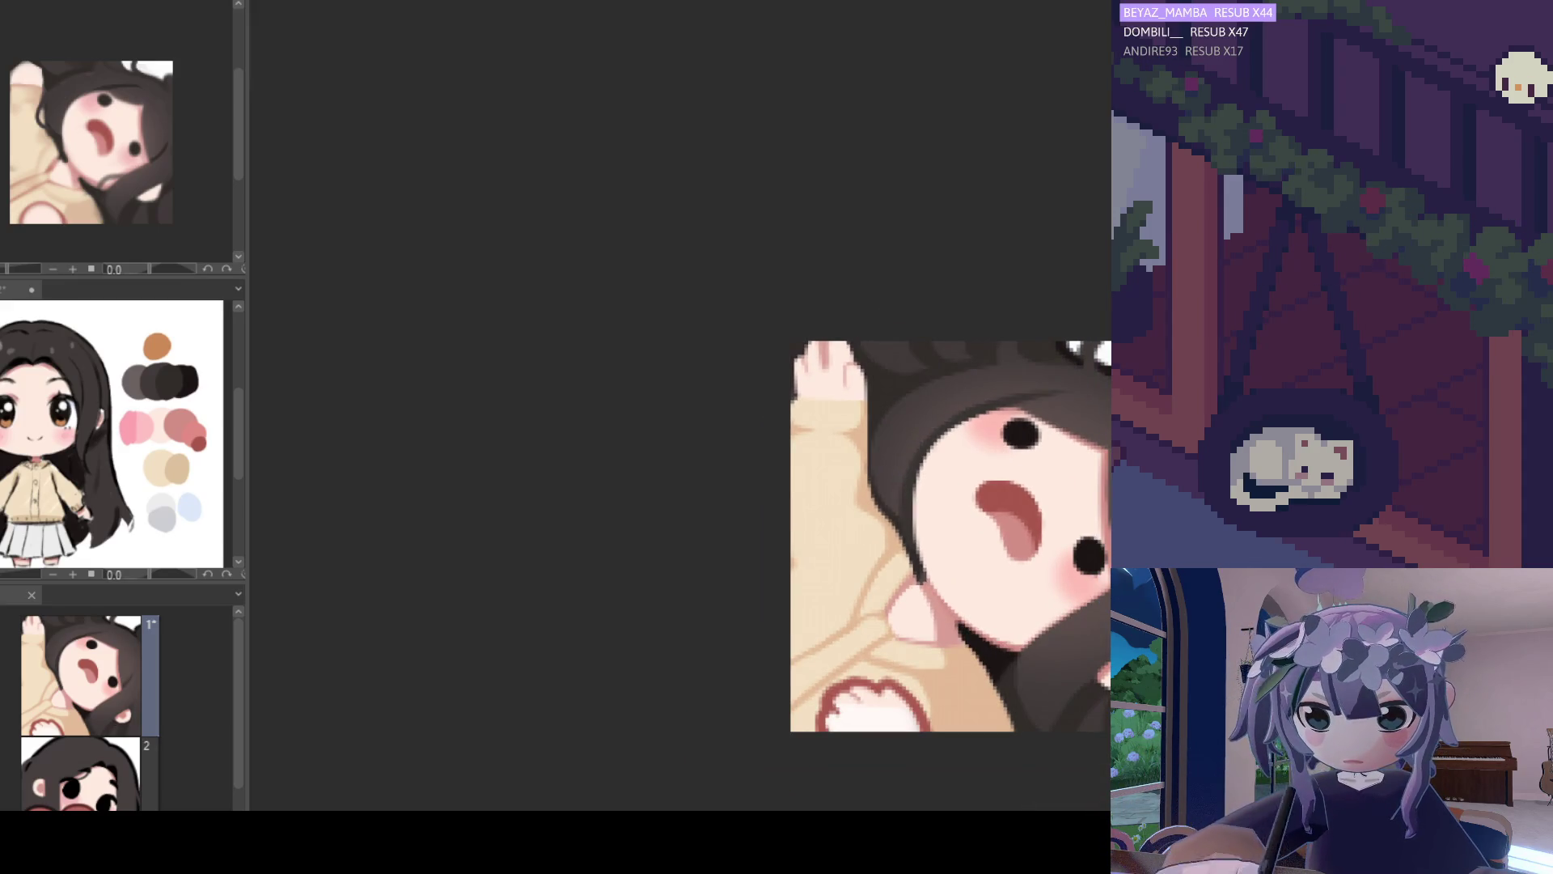
scroll(842, 400, up, 1)
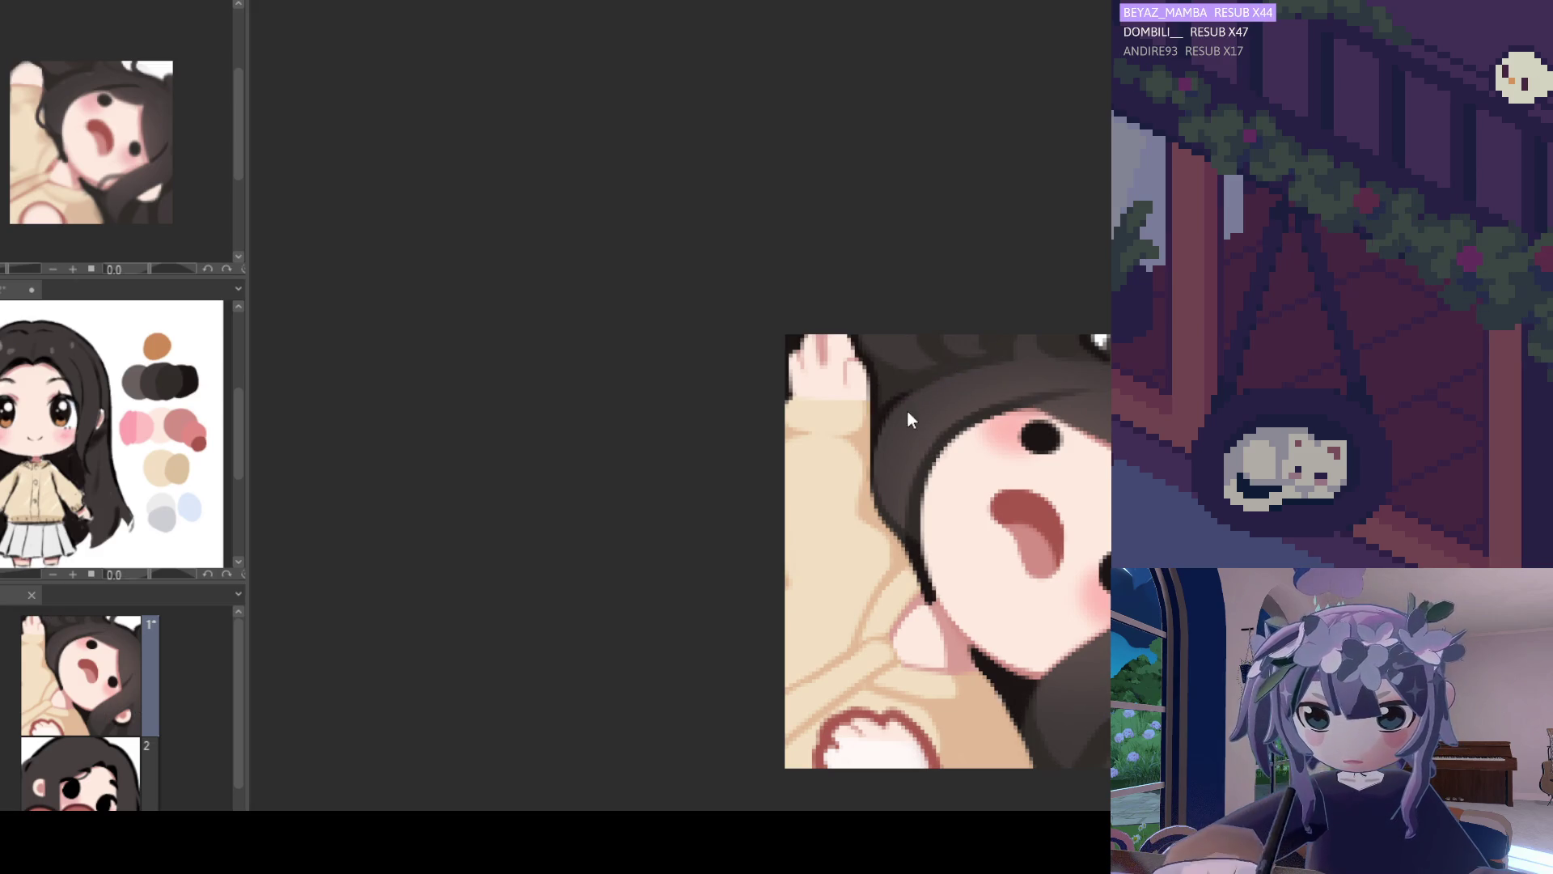
scroll(943, 398, down, 2)
scroll(1057, 495, up, 1)
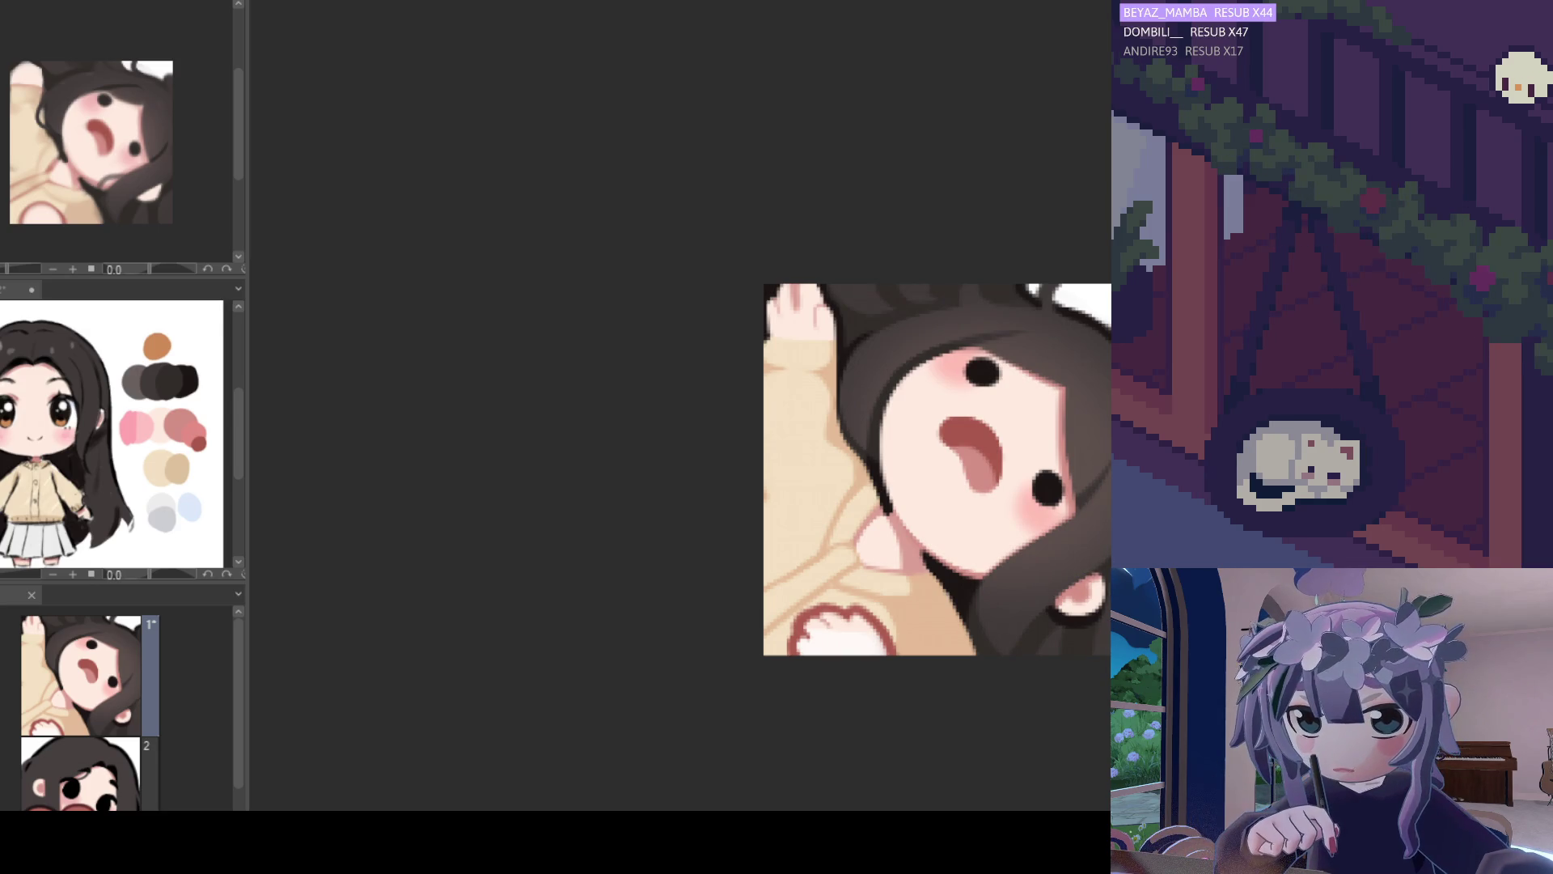
scroll(1086, 493, down, 5)
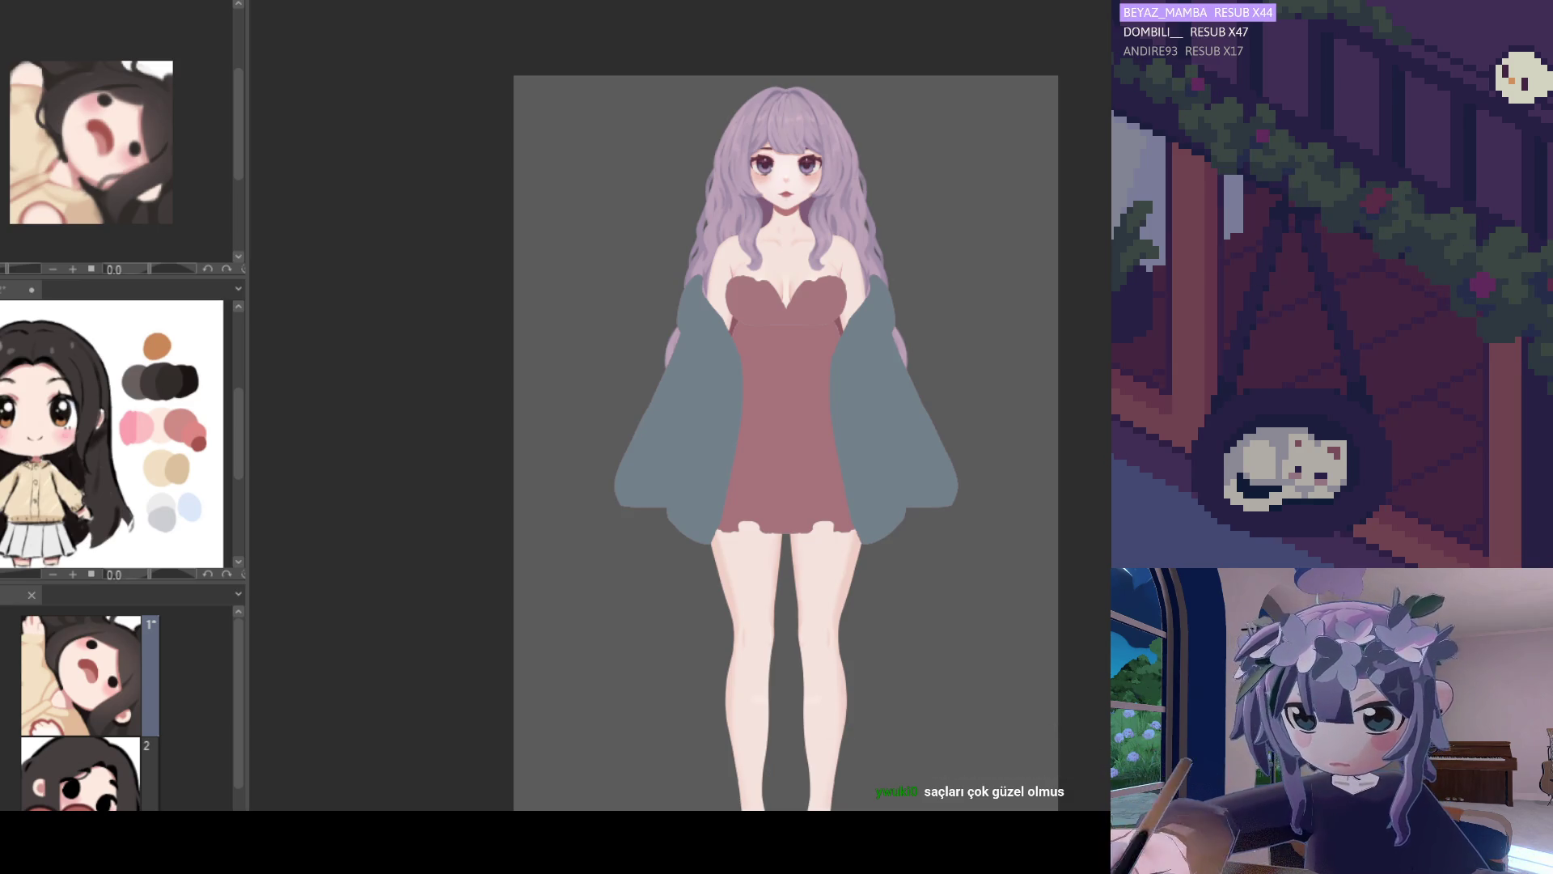
Zoom in and out on the lavender-haired reference painting to inspect it.
scroll(791, 89, up, 3)
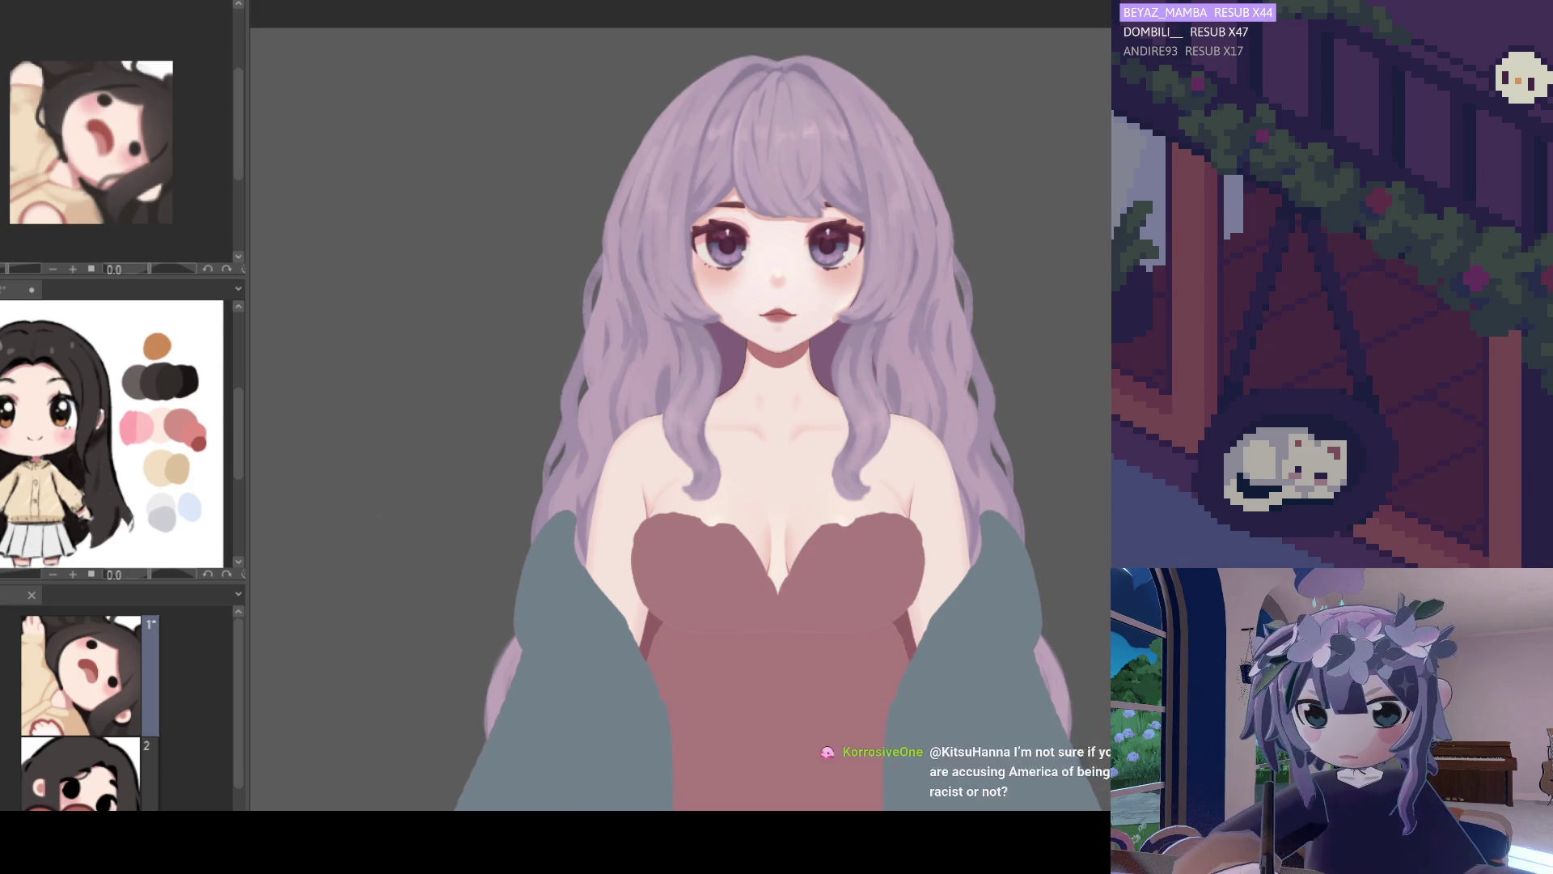
scroll(791, 240, up, 5)
scroll(647, 283, up, 3)
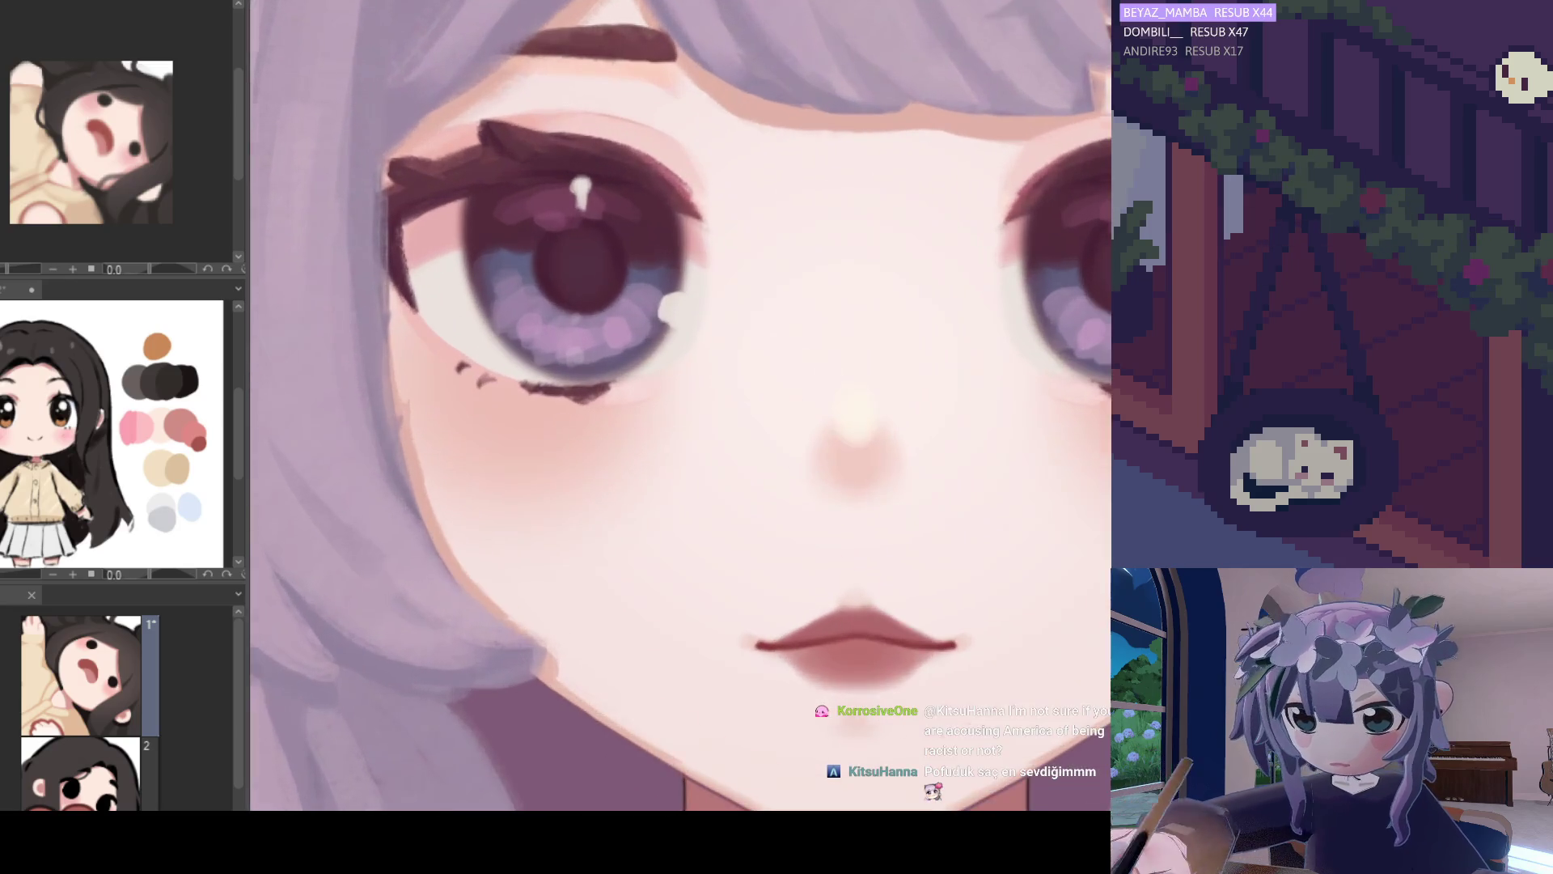
scroll(696, 364, down, 4)
scroll(696, 364, down, 4)
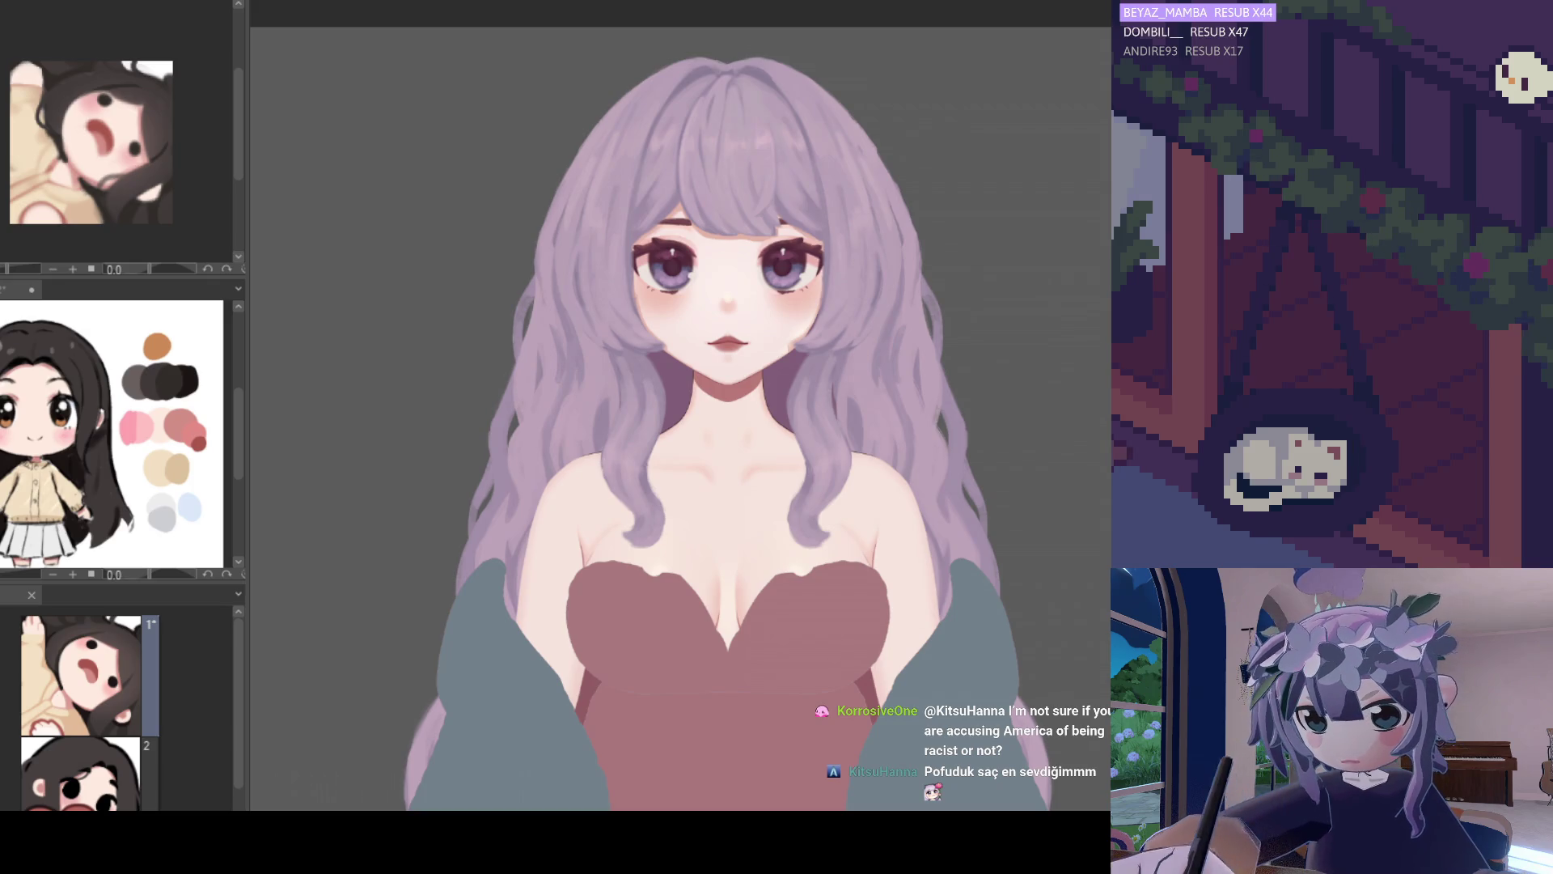
scroll(699, 288, down, 2)
scroll(699, 288, down, 1)
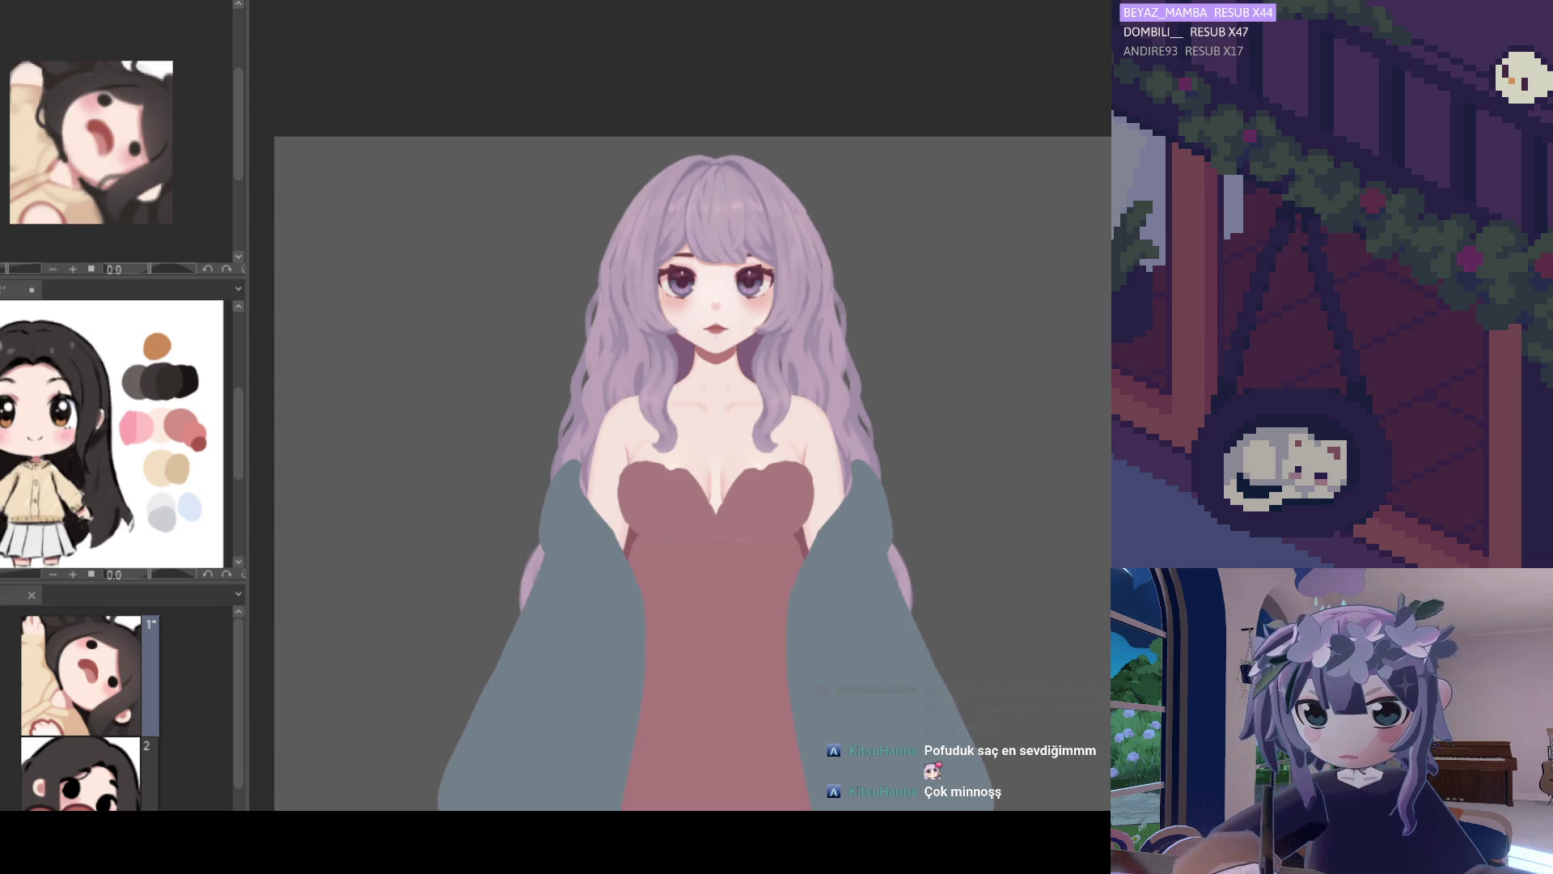
scroll(692, 473, down, 2)
scroll(693, 473, up, 3)
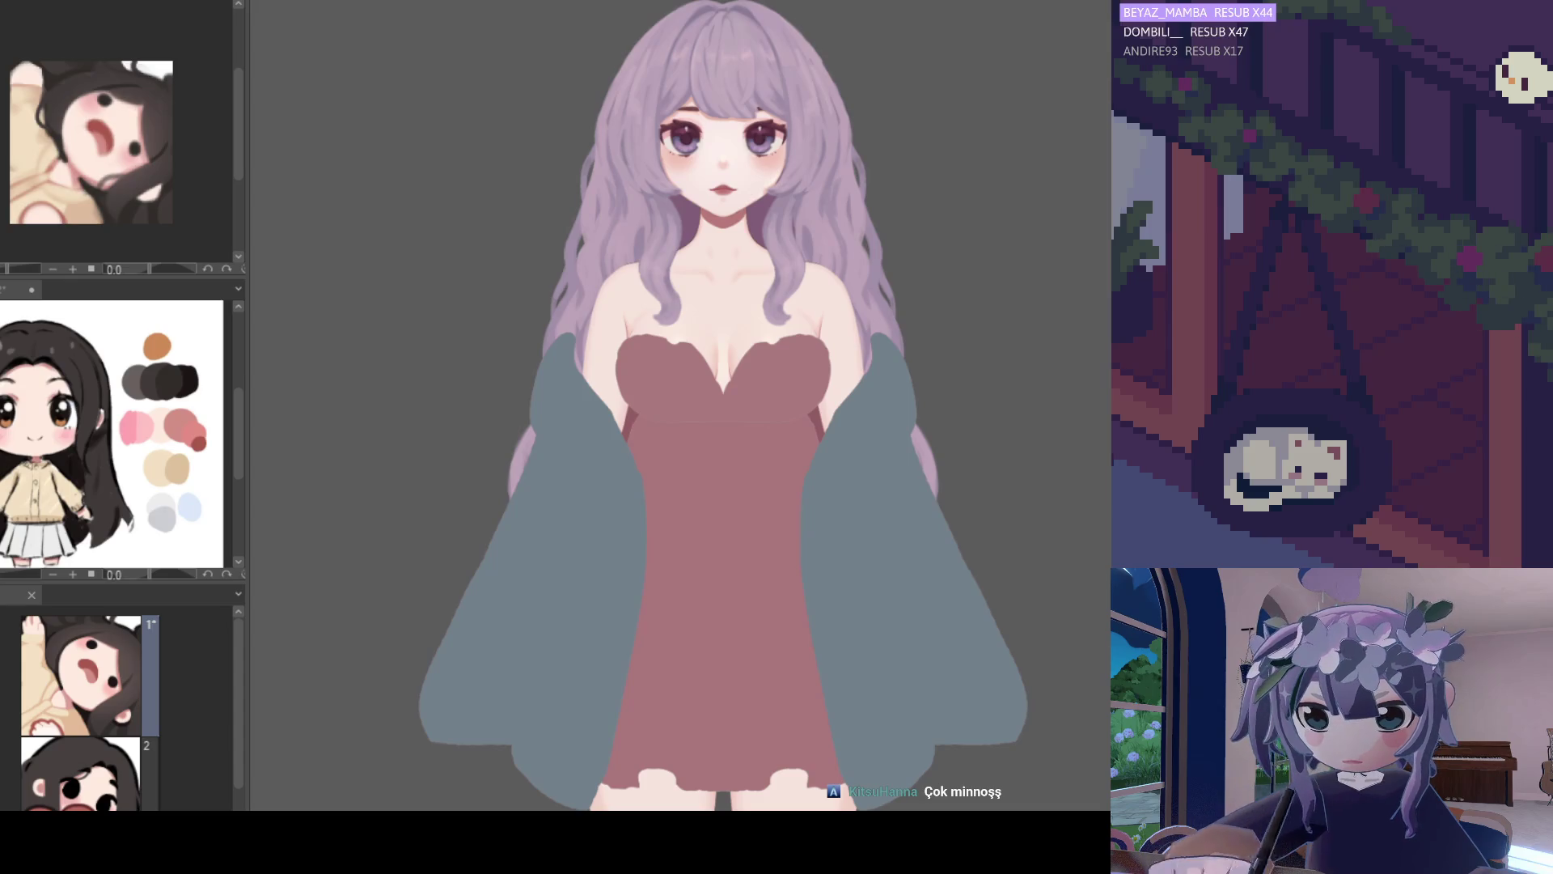
scroll(695, 404, up, 1)
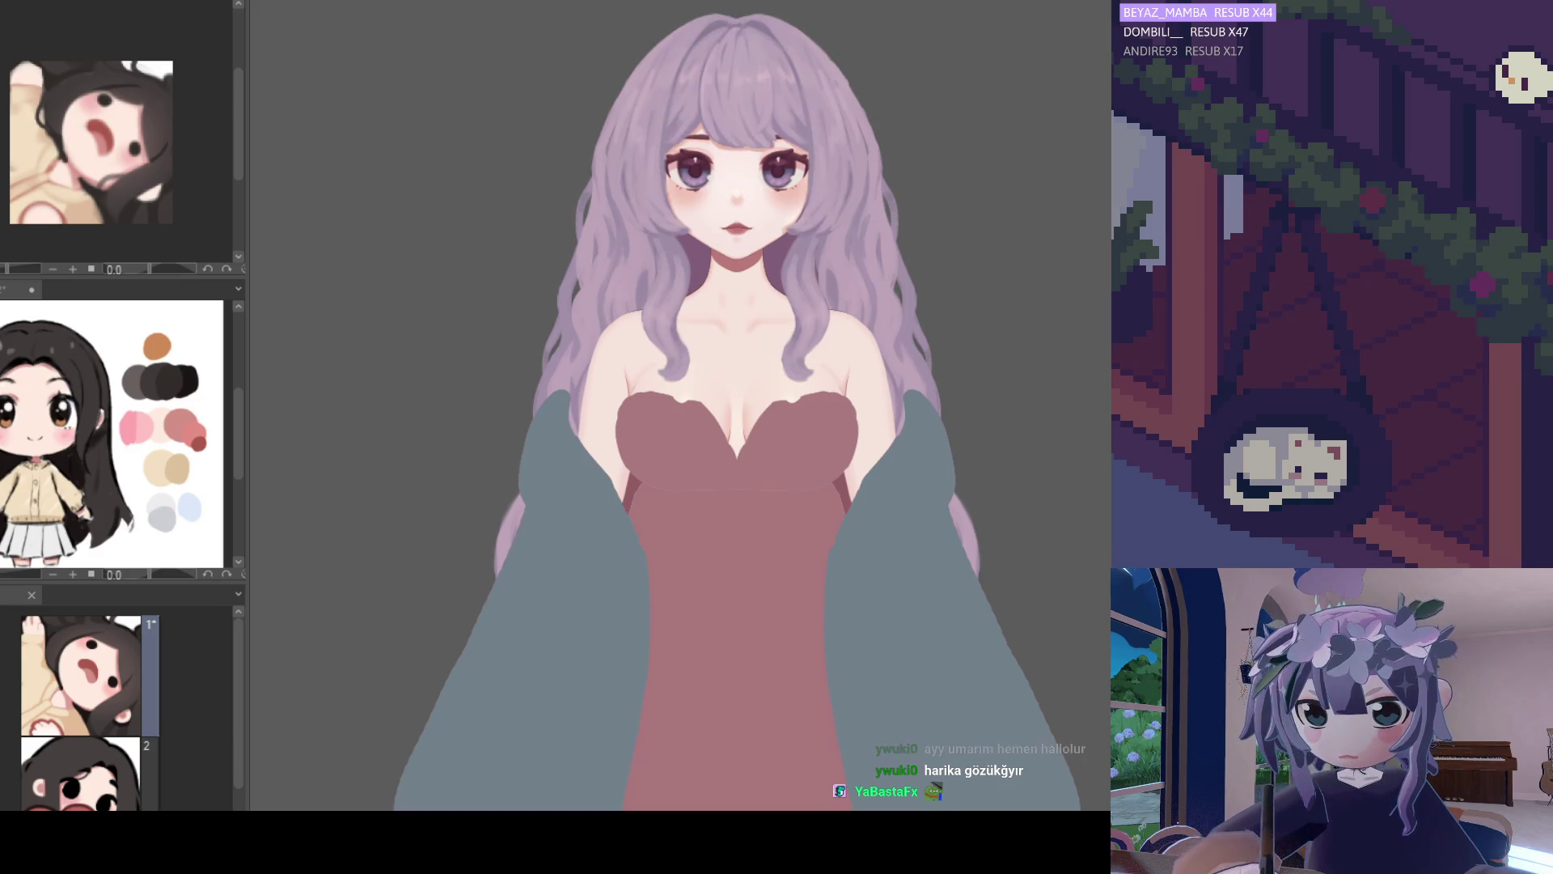
scroll(859, 583, down, 3)
scroll(728, 236, up, 5)
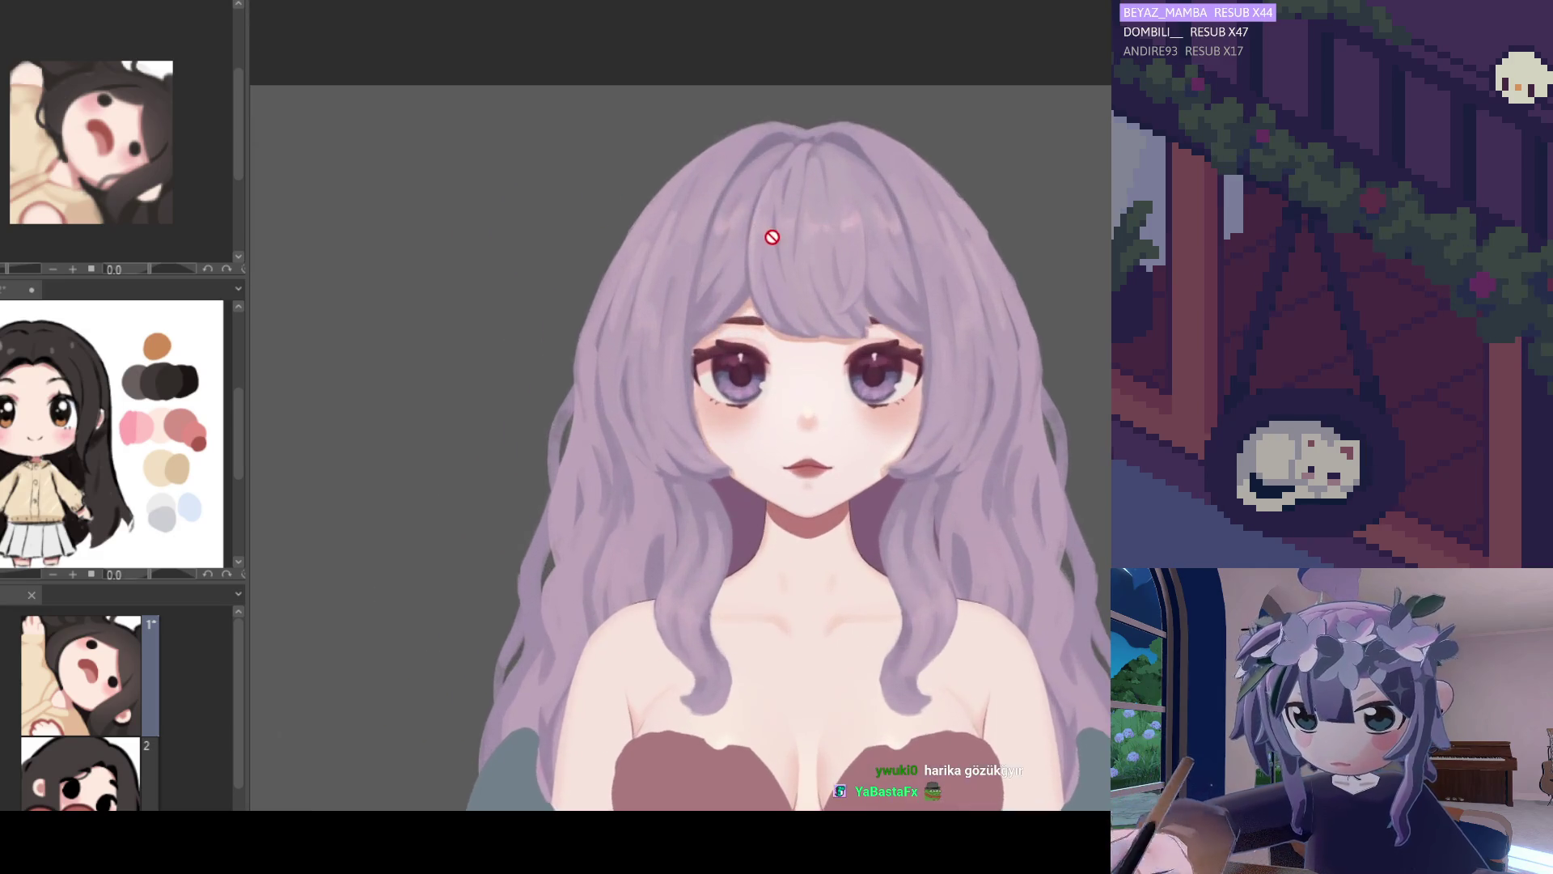
scroll(772, 237, up, 1)
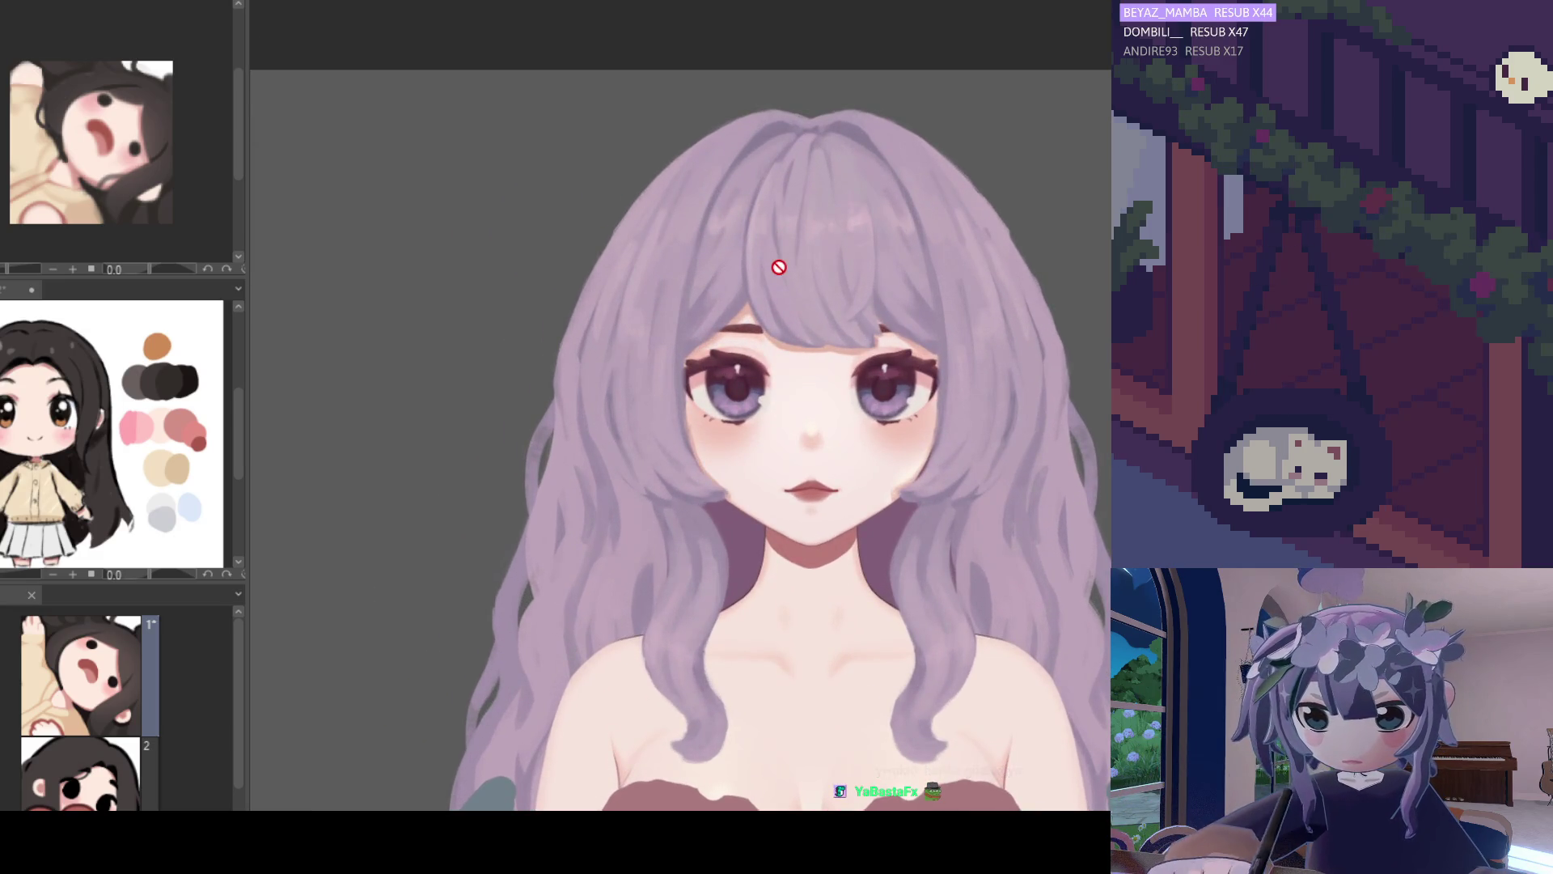
scroll(1029, 240, down, 1)
scroll(760, 323, down, 2)
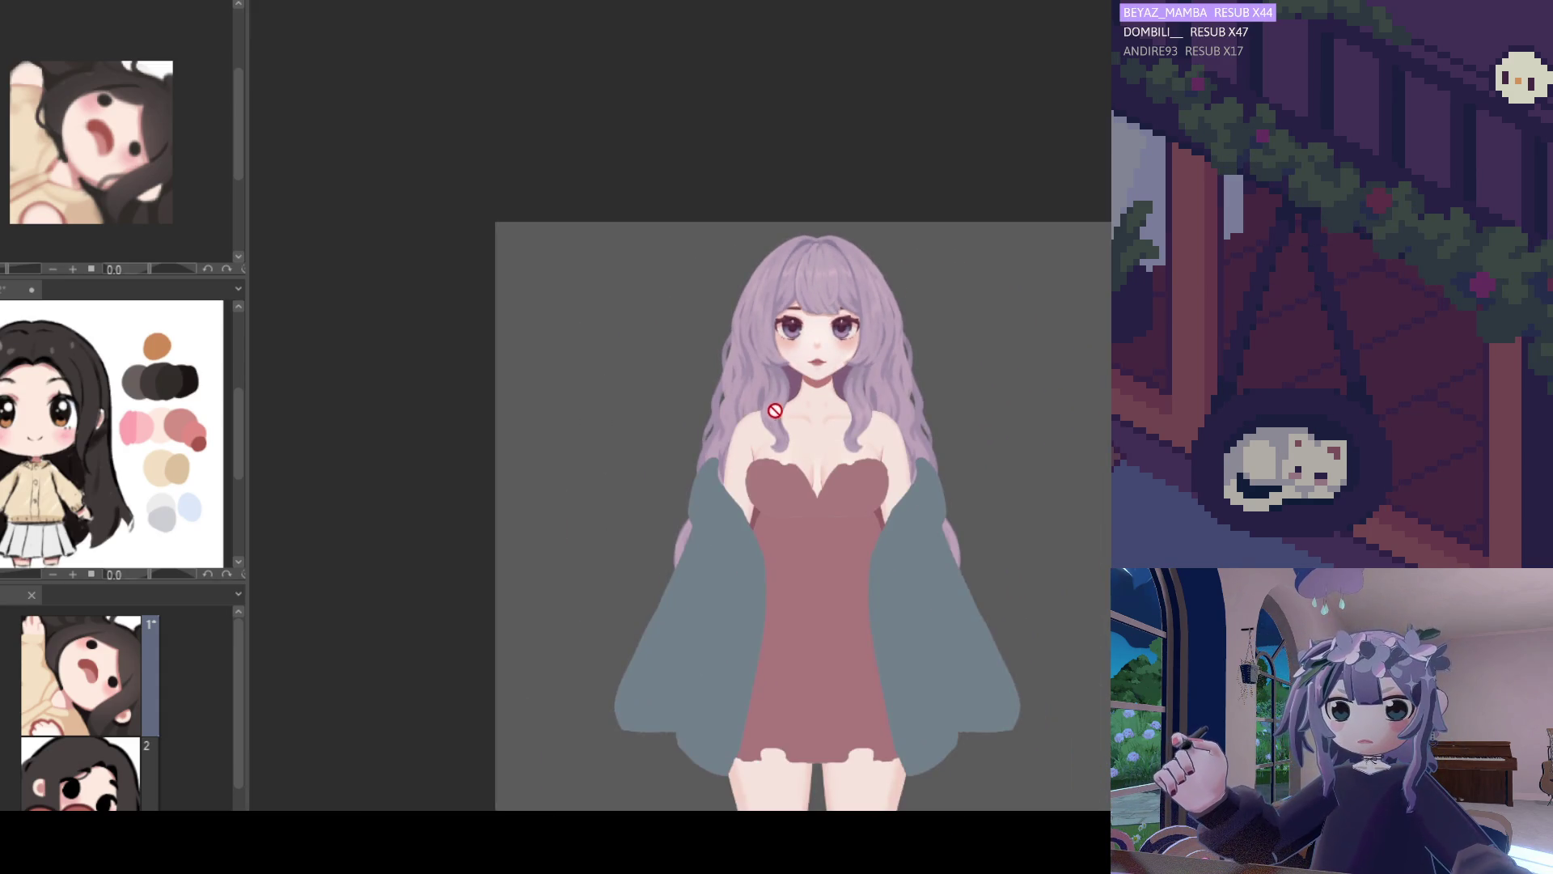
scroll(796, 320, up, 5)
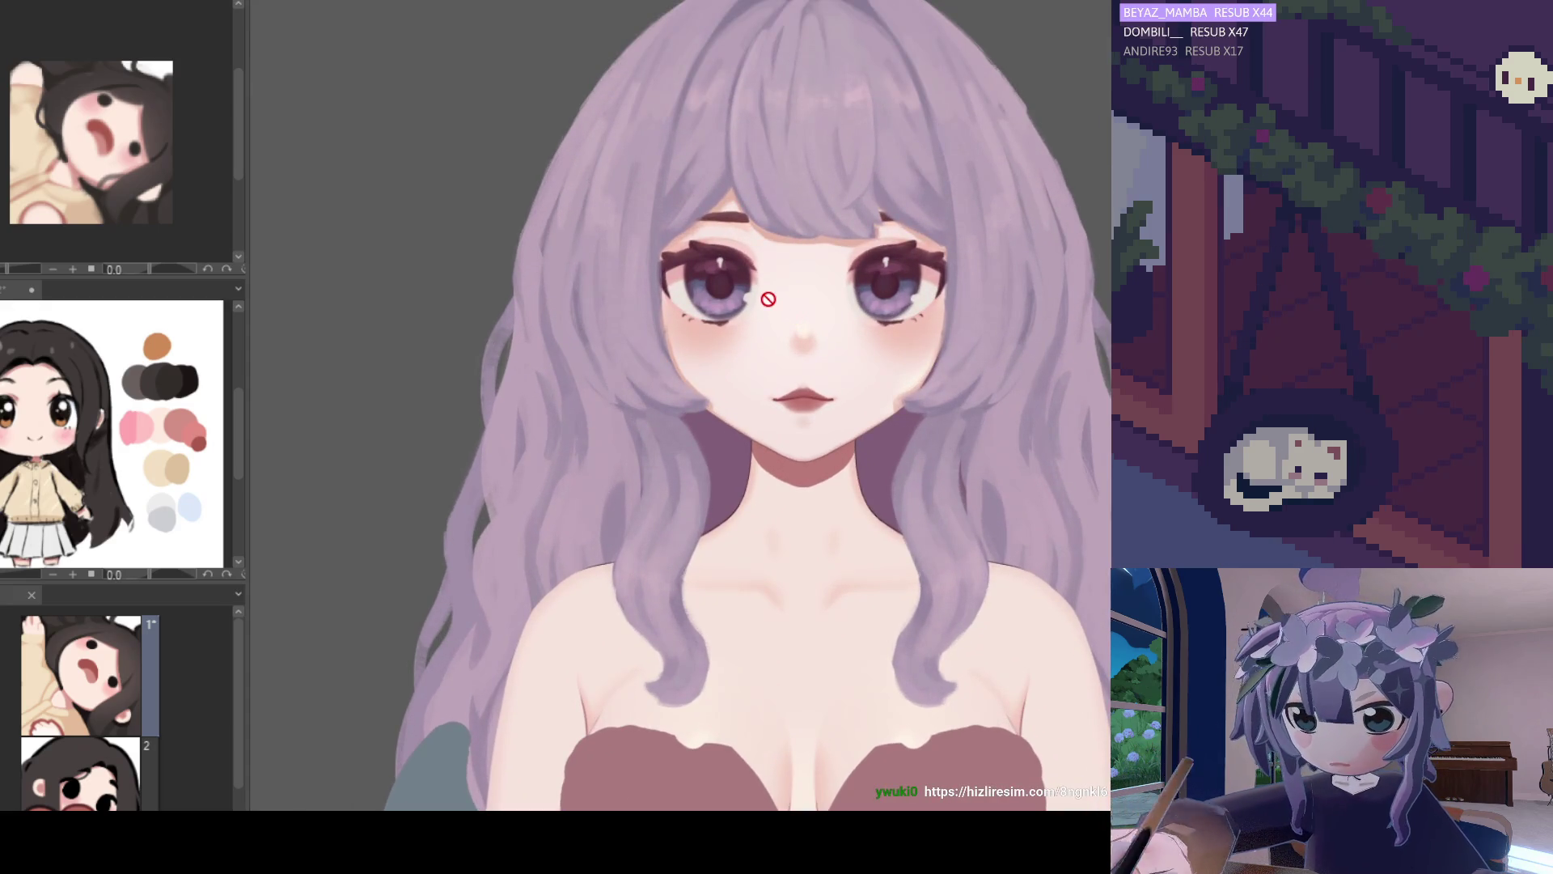
scroll(767, 298, down, 1)
scroll(793, 303, up, 5)
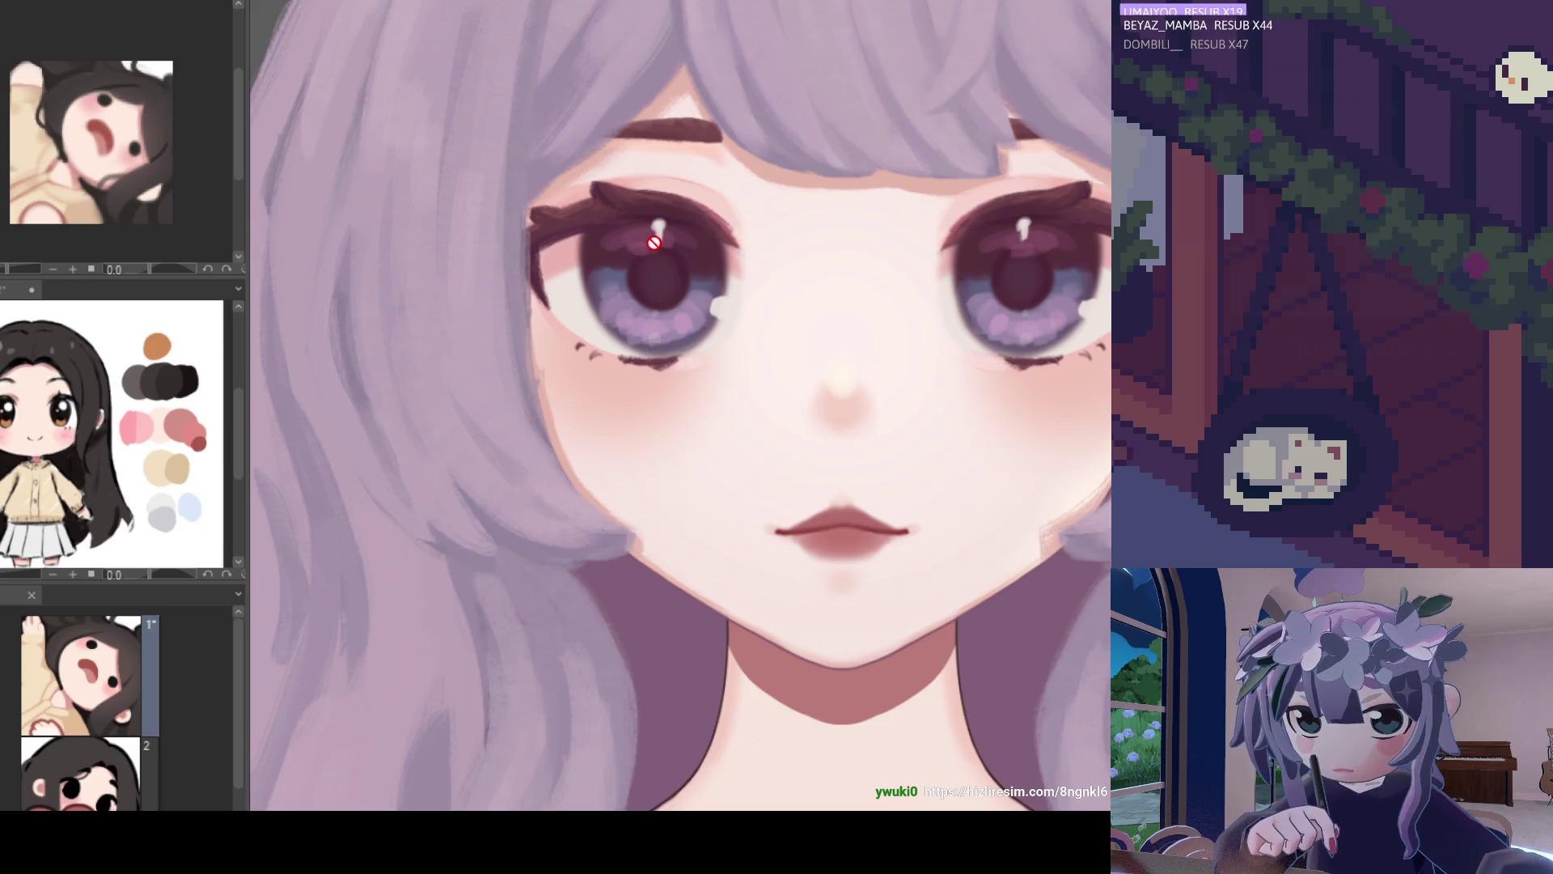
scroll(653, 242, down, 1)
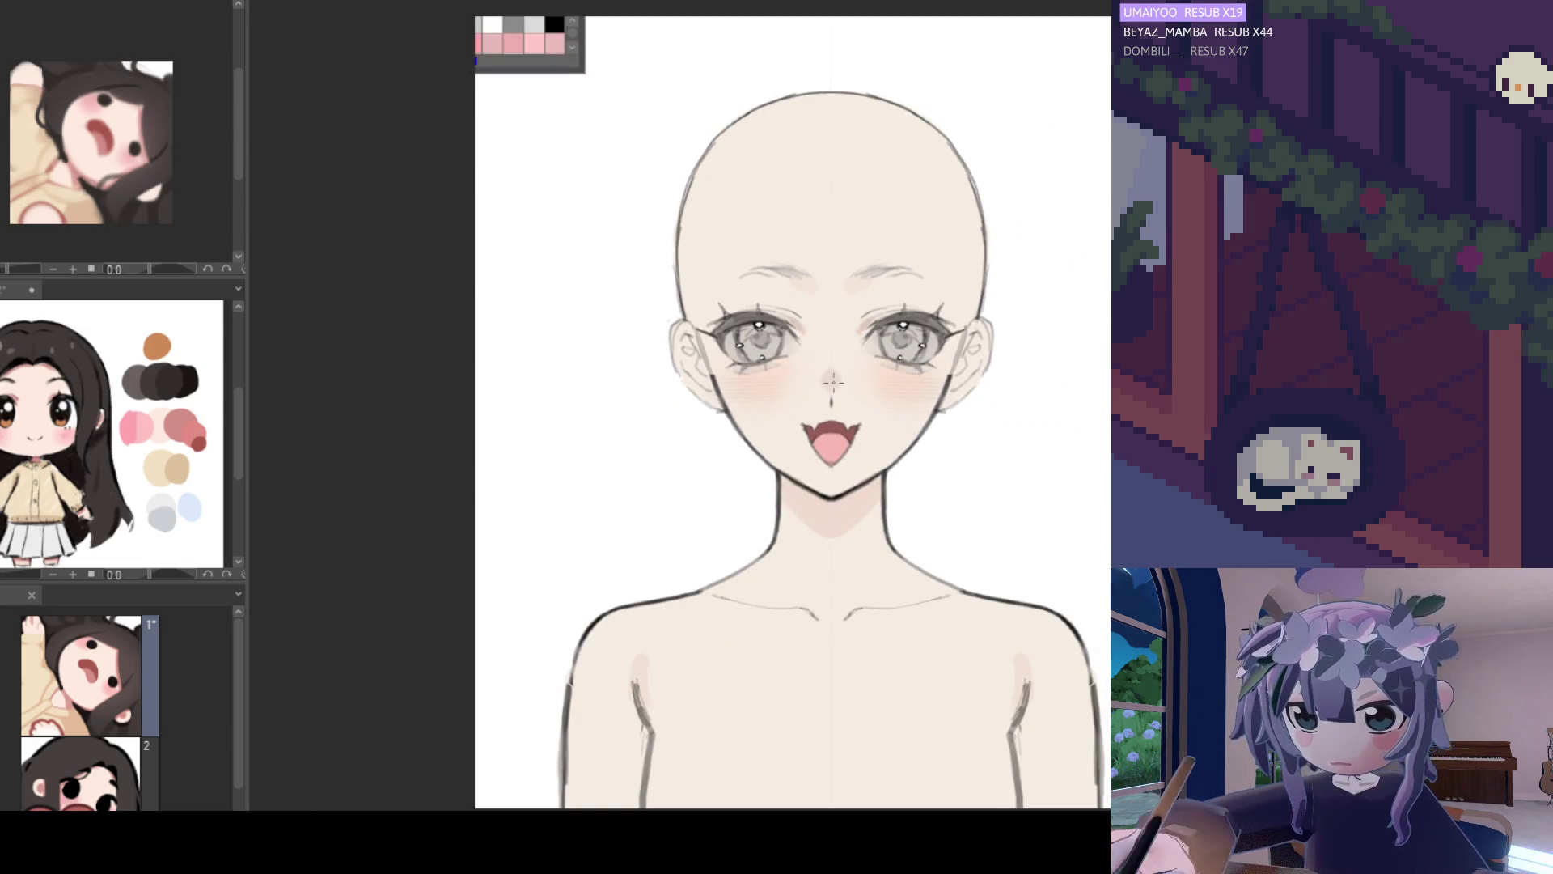
Dab a soft shade on the nose of the face base.
drag(833, 382, 832, 377)
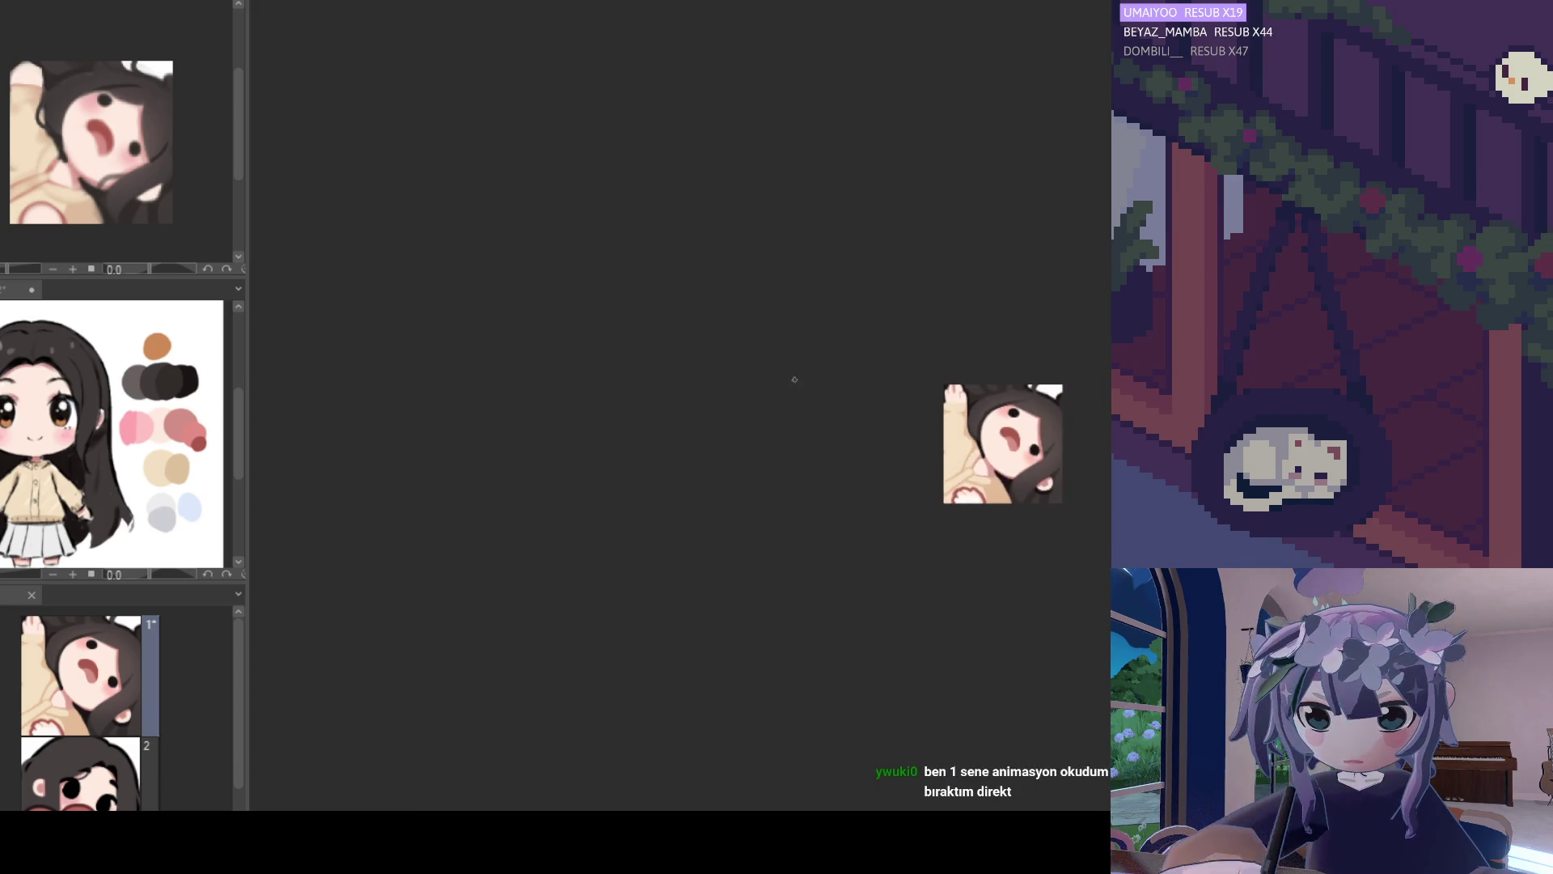
scroll(896, 402, up, 5)
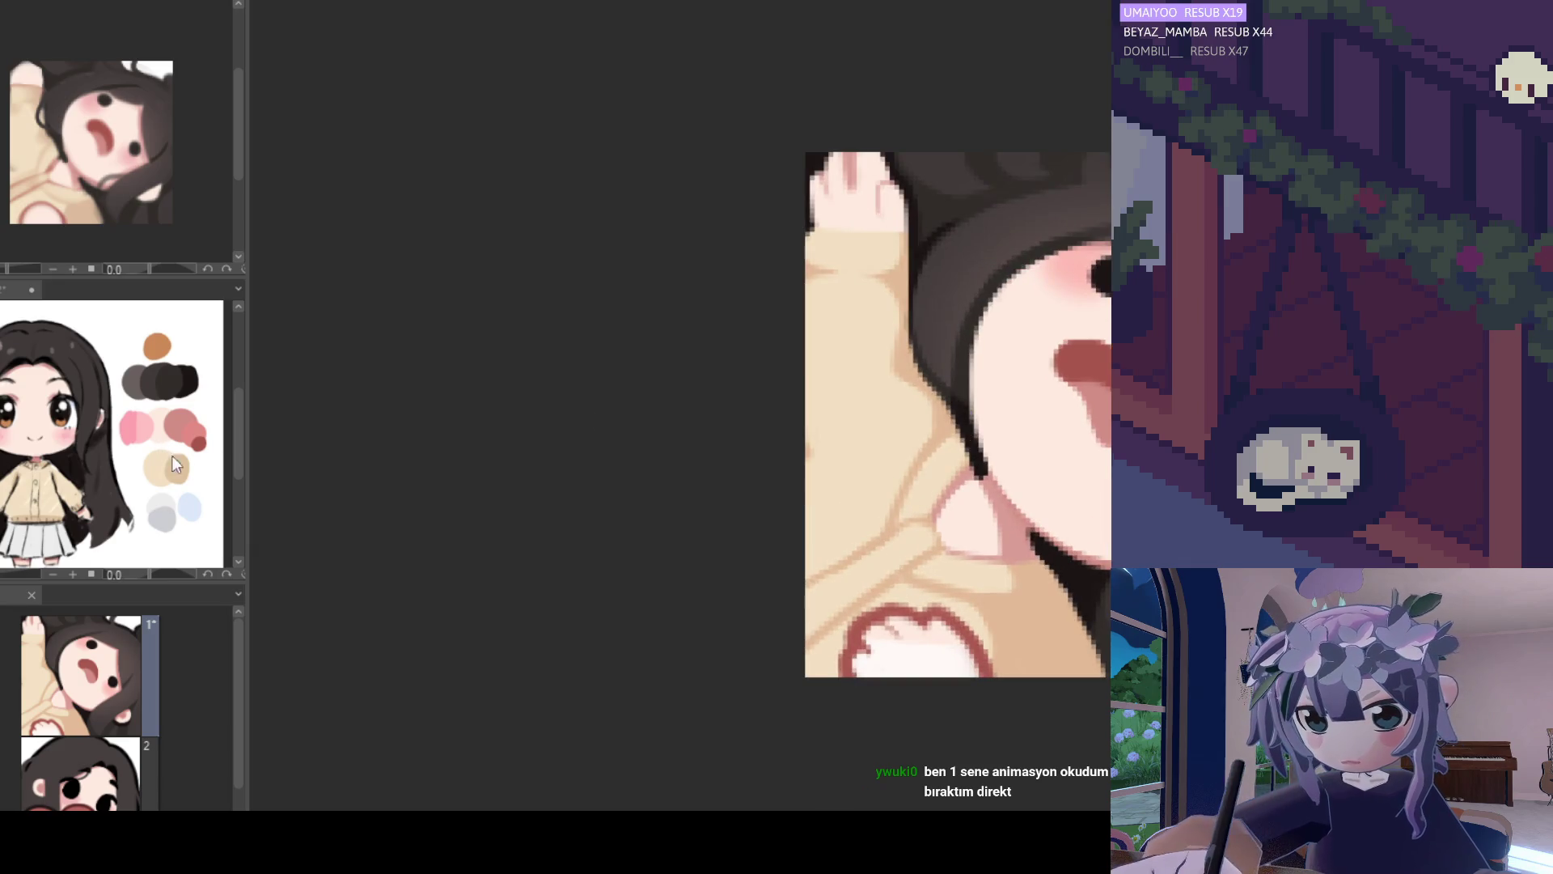
scroll(437, 486, down, 3)
scroll(485, 481, up, 3)
scroll(485, 502, down, 3)
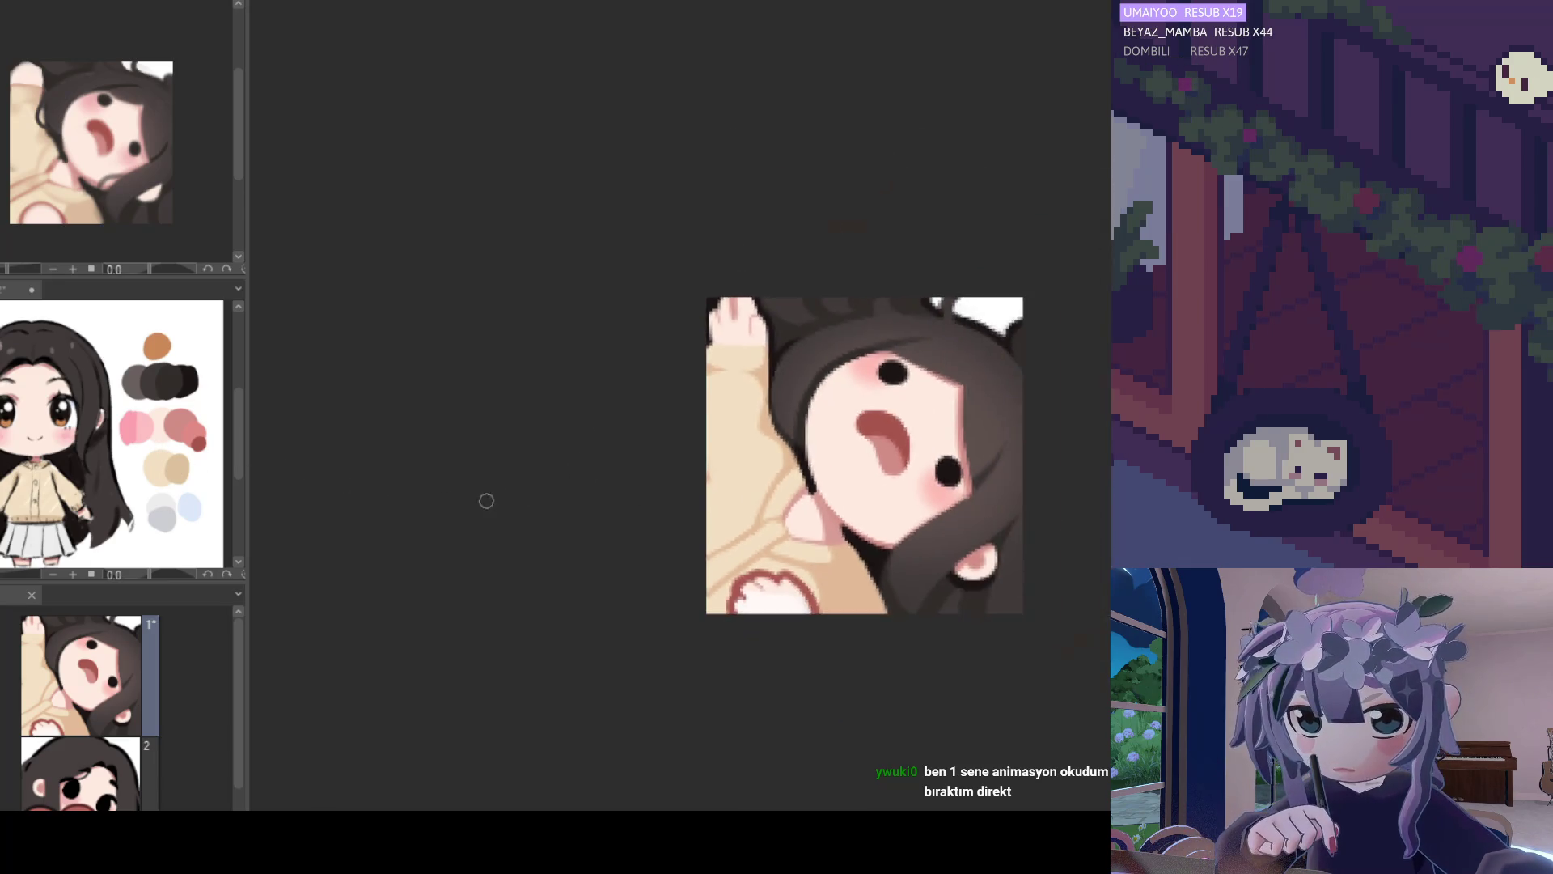
scroll(695, 483, up, 2)
drag(921, 466, 824, 445)
key(ctrl+plus)
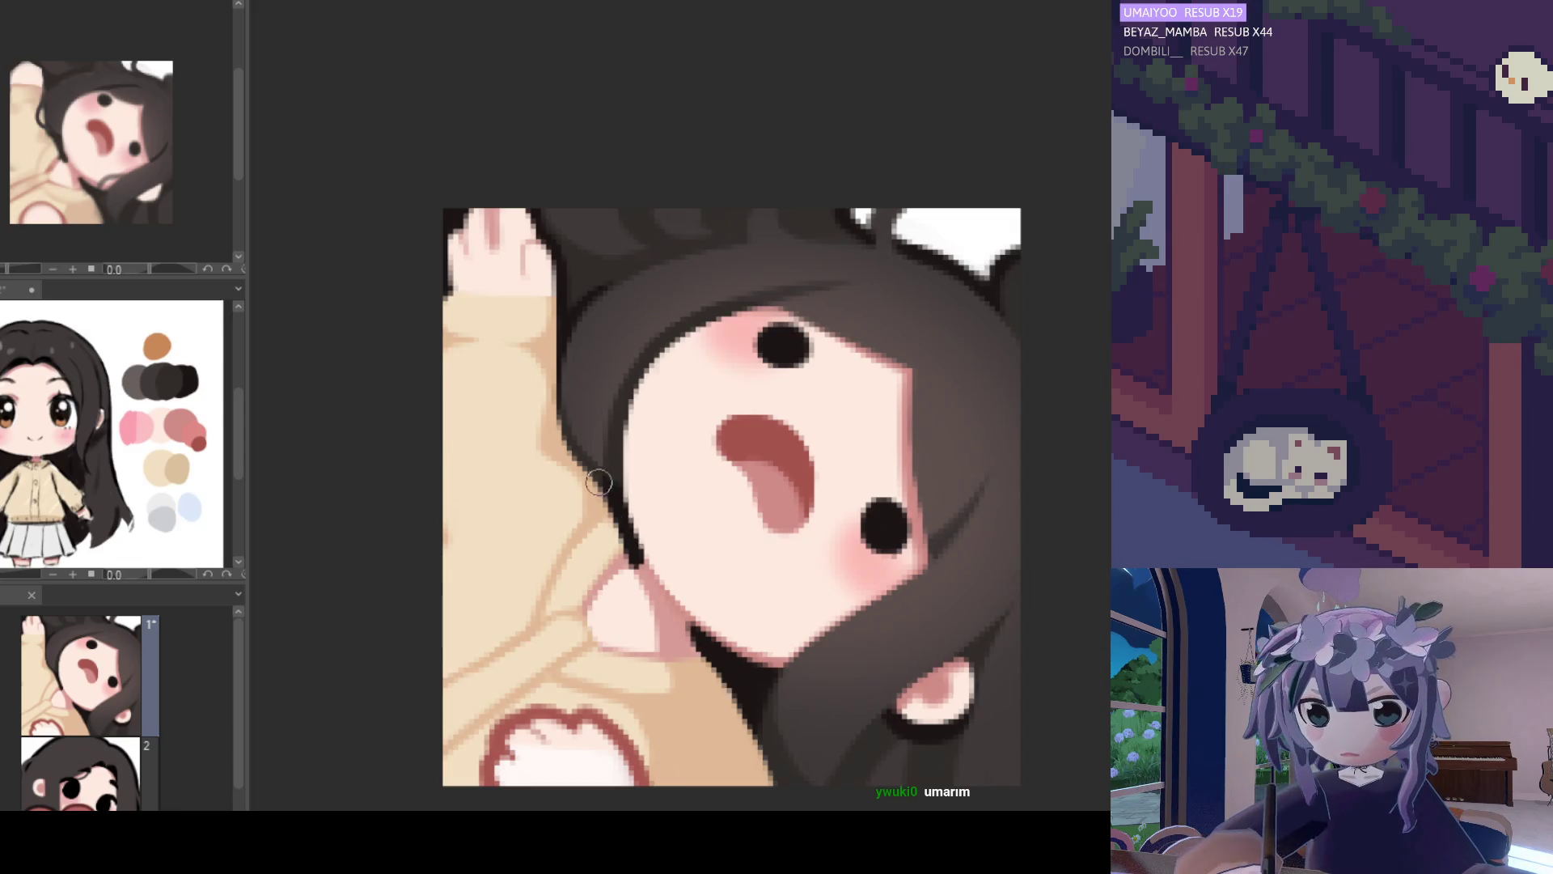
scroll(598, 483, down, 5)
scroll(655, 446, up, 4)
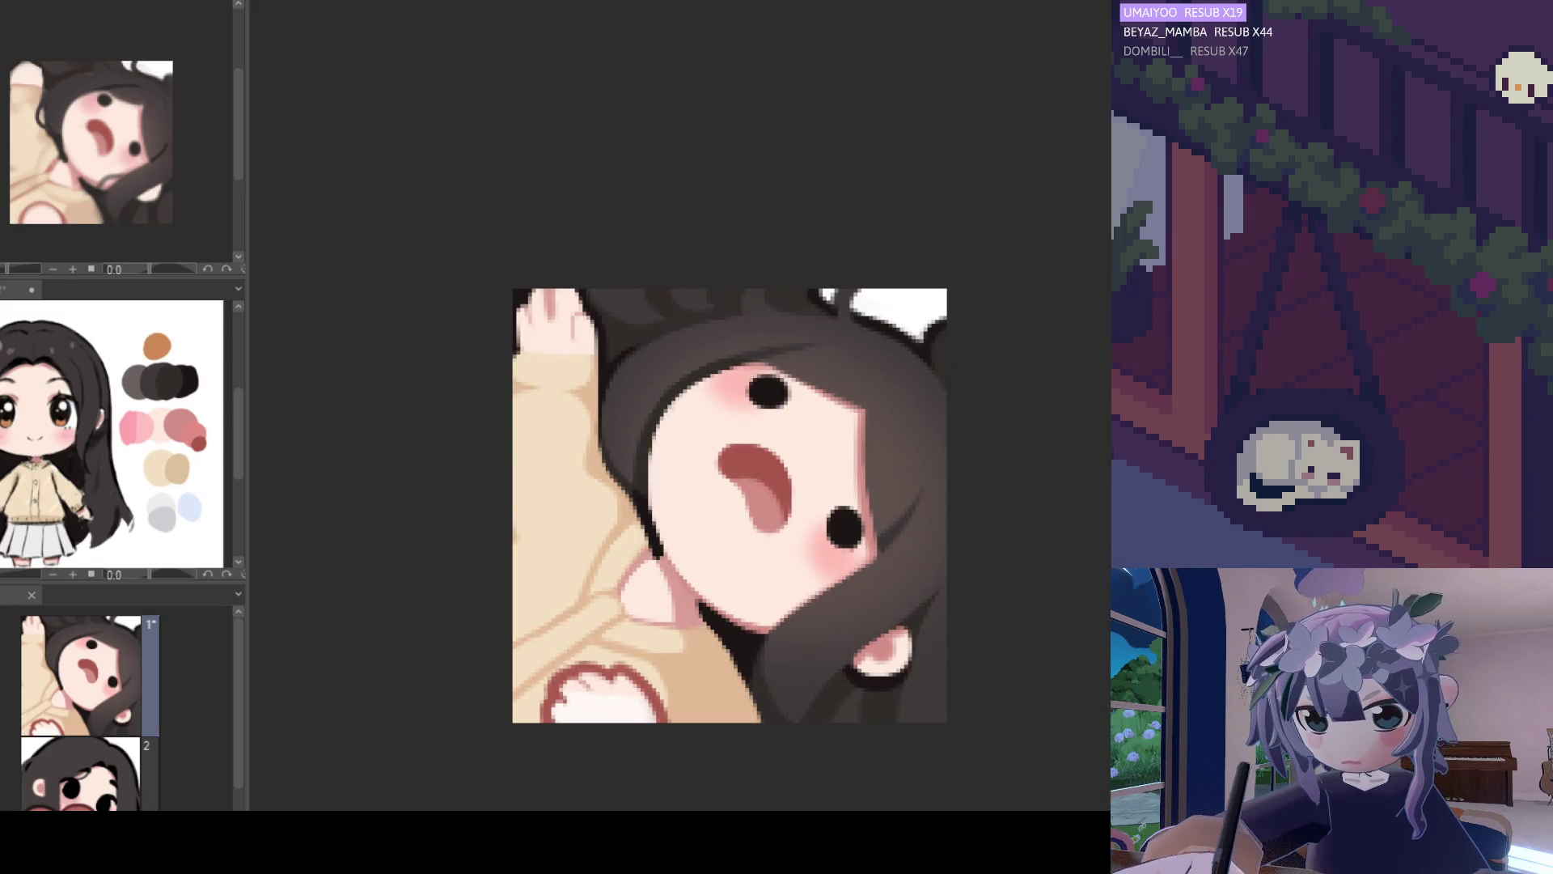
scroll(611, 354, up, 2)
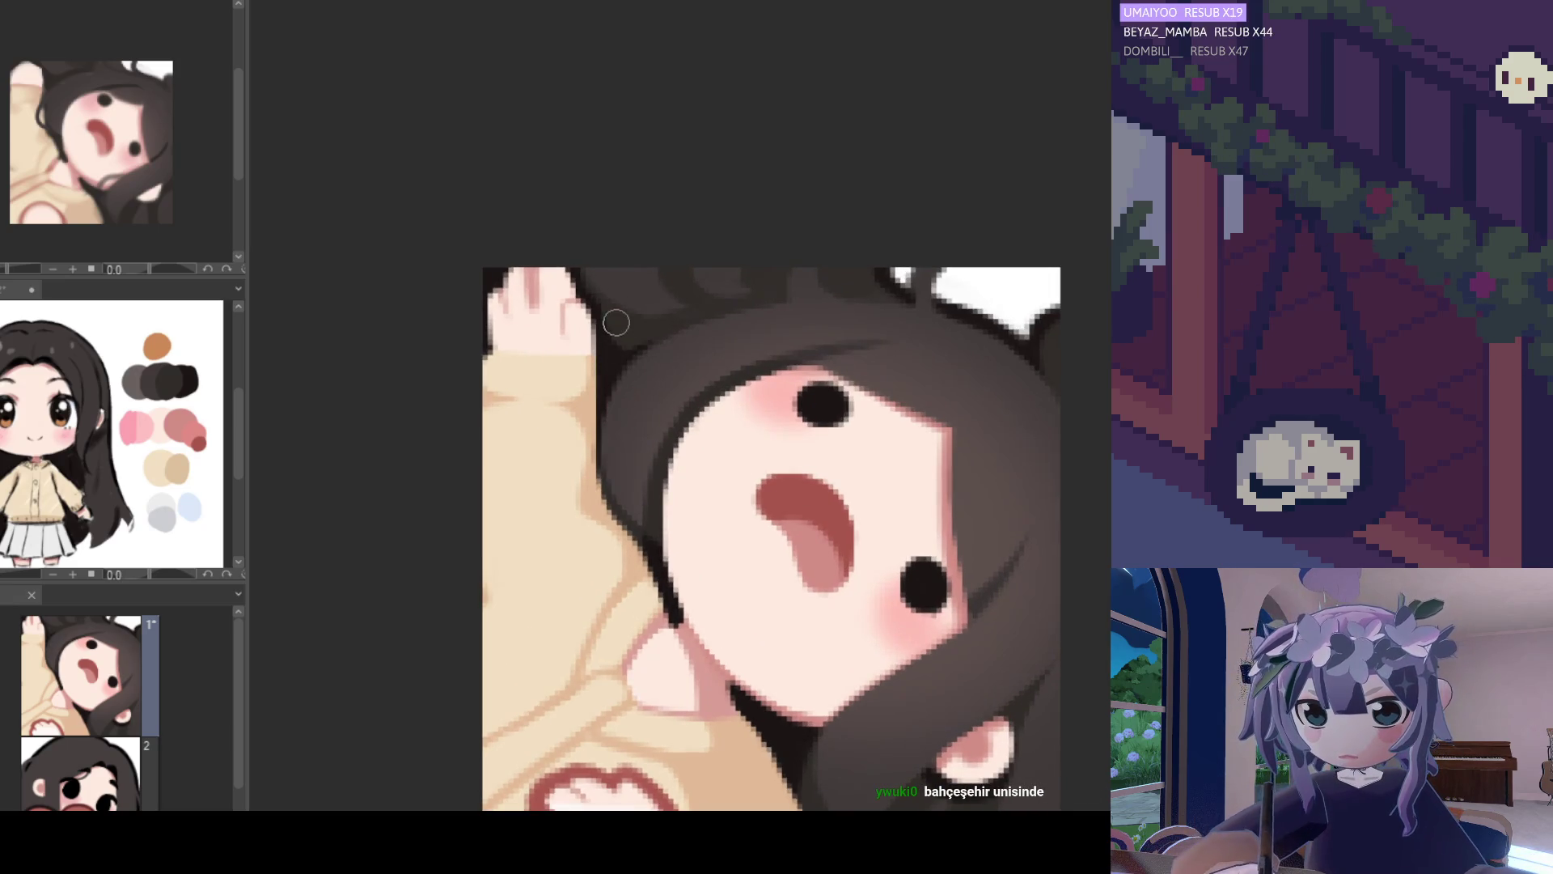
scroll(791, 397, down, 5)
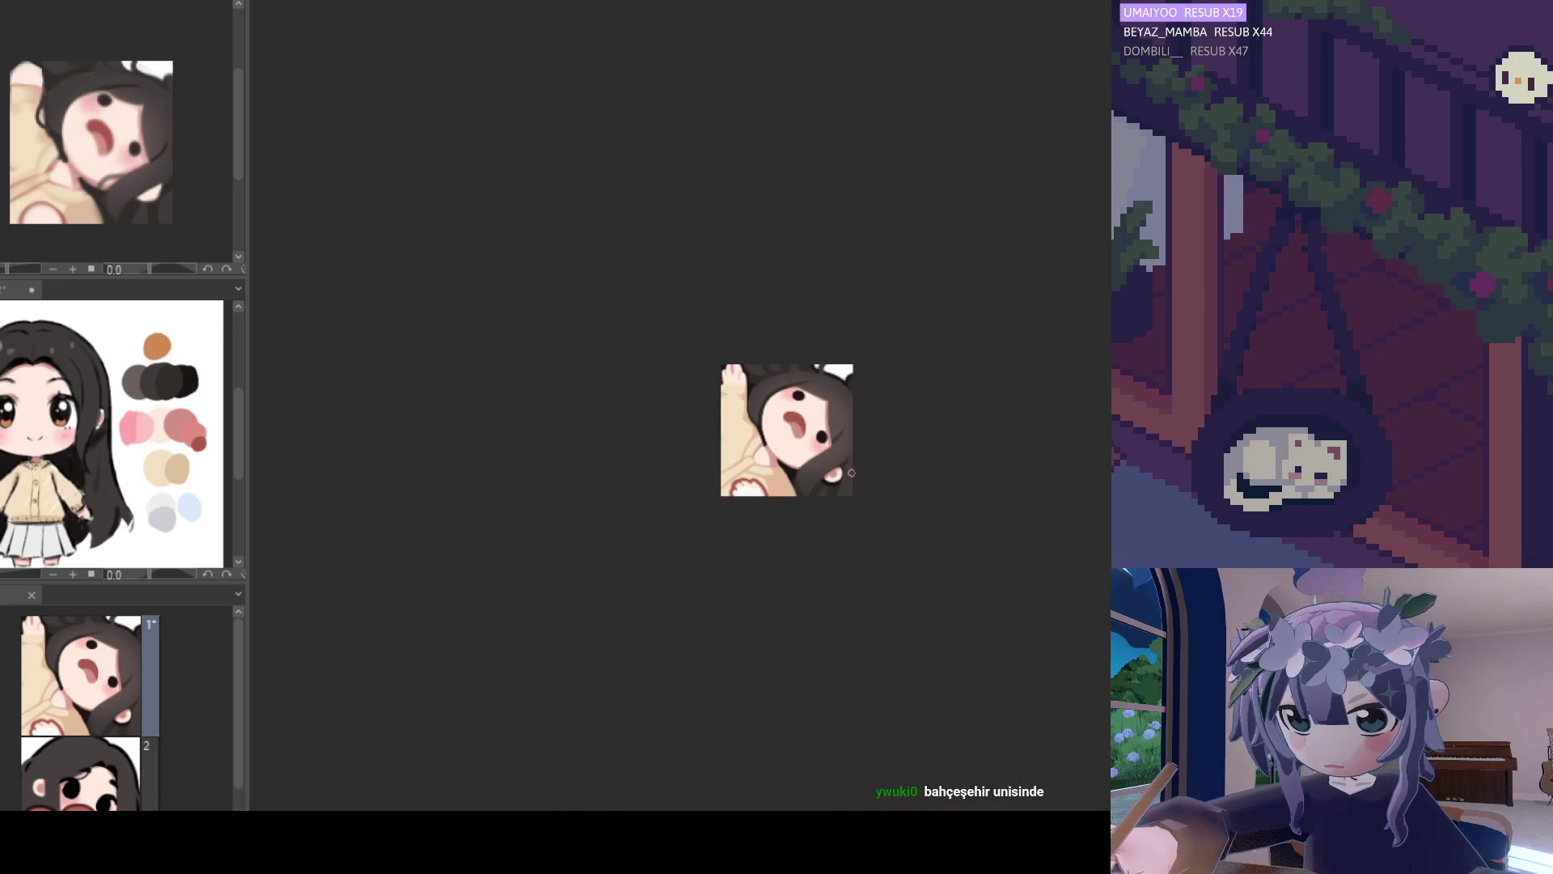
scroll(779, 409, up, 3)
scroll(779, 409, up, 2)
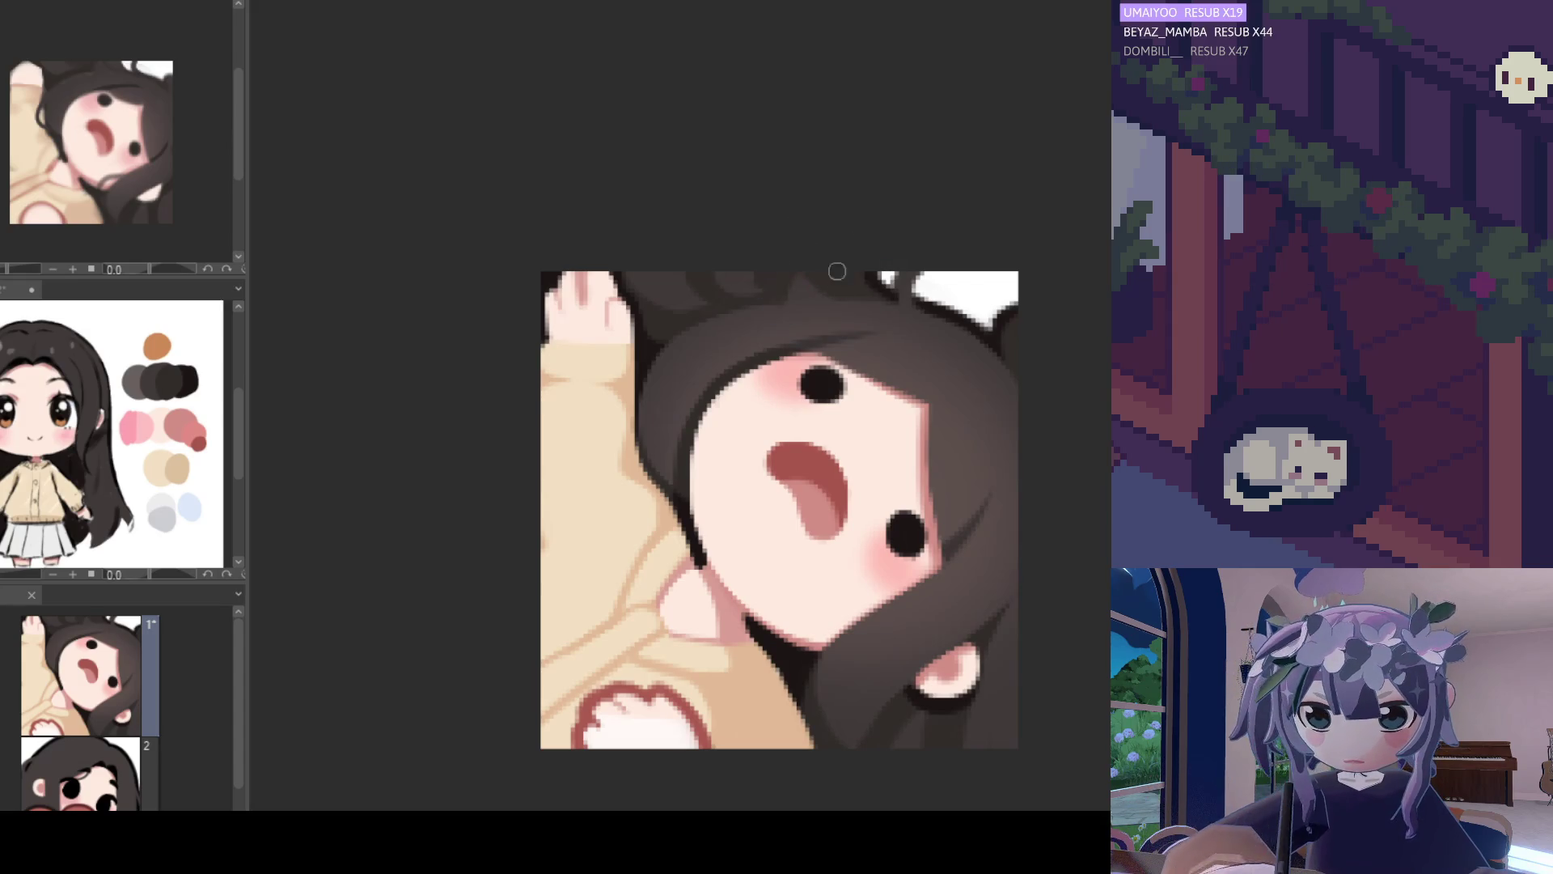
scroll(830, 197, down, 5)
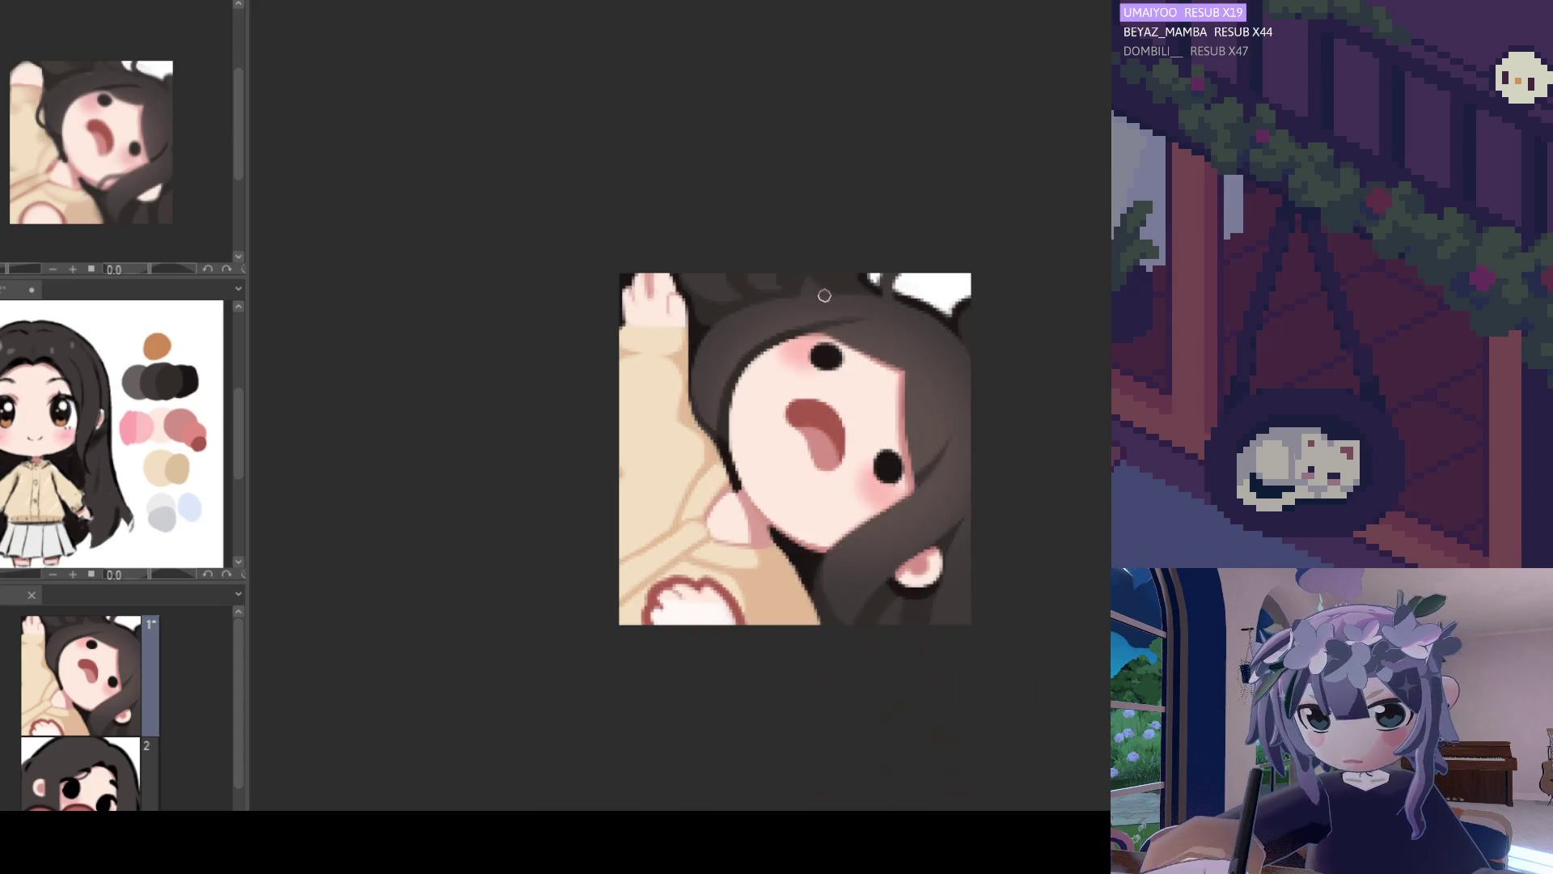
scroll(792, 329, up, 4)
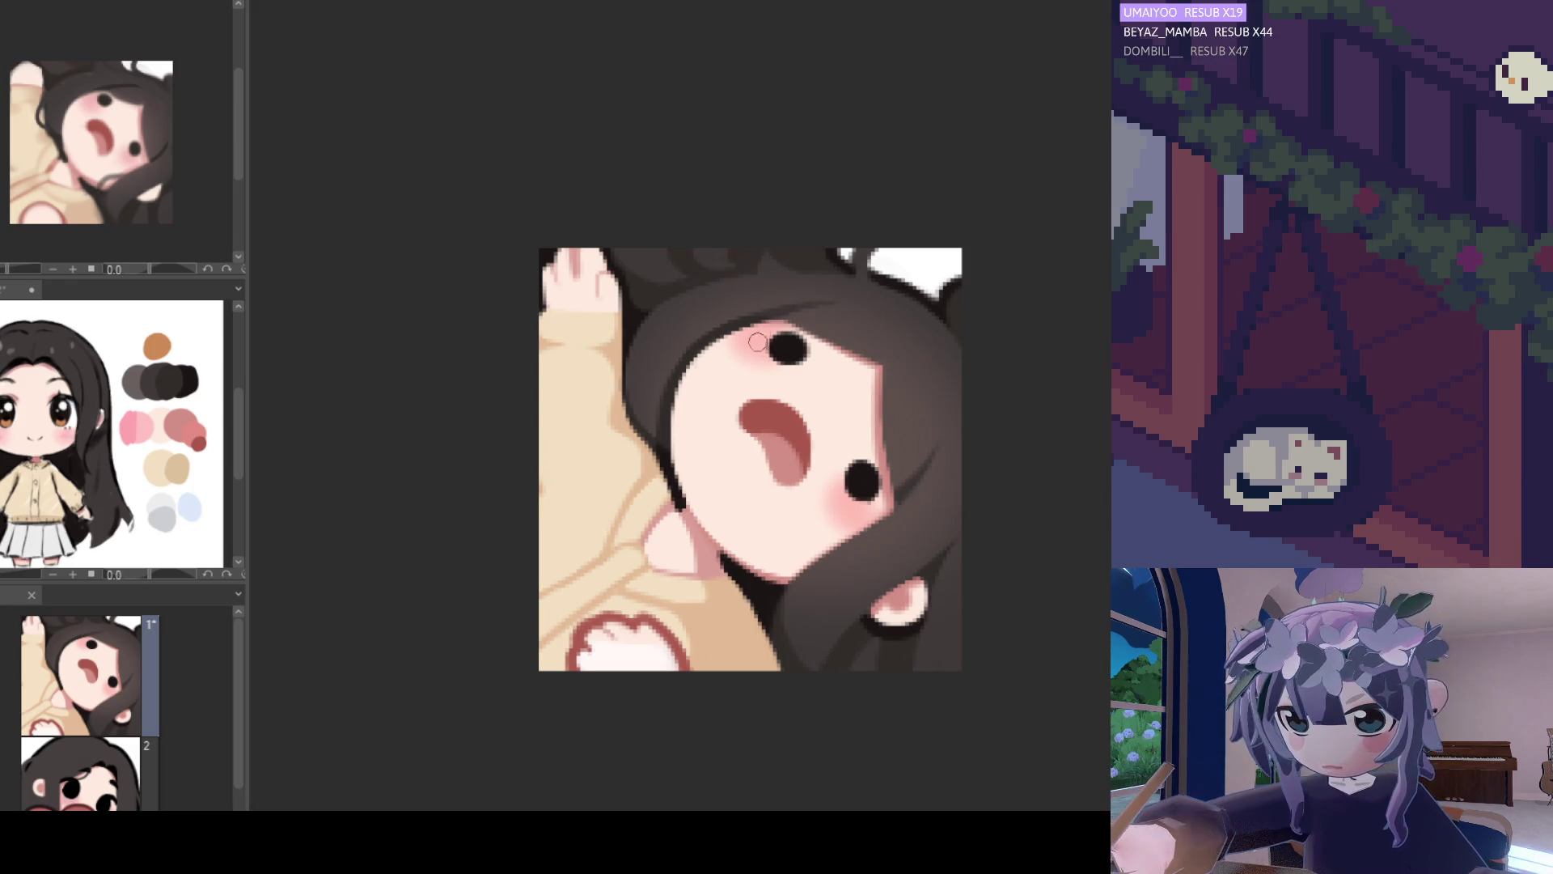
scroll(890, 324, down, 2)
scroll(890, 323, down, 2)
scroll(874, 327, up, 3)
scroll(861, 330, down, 2)
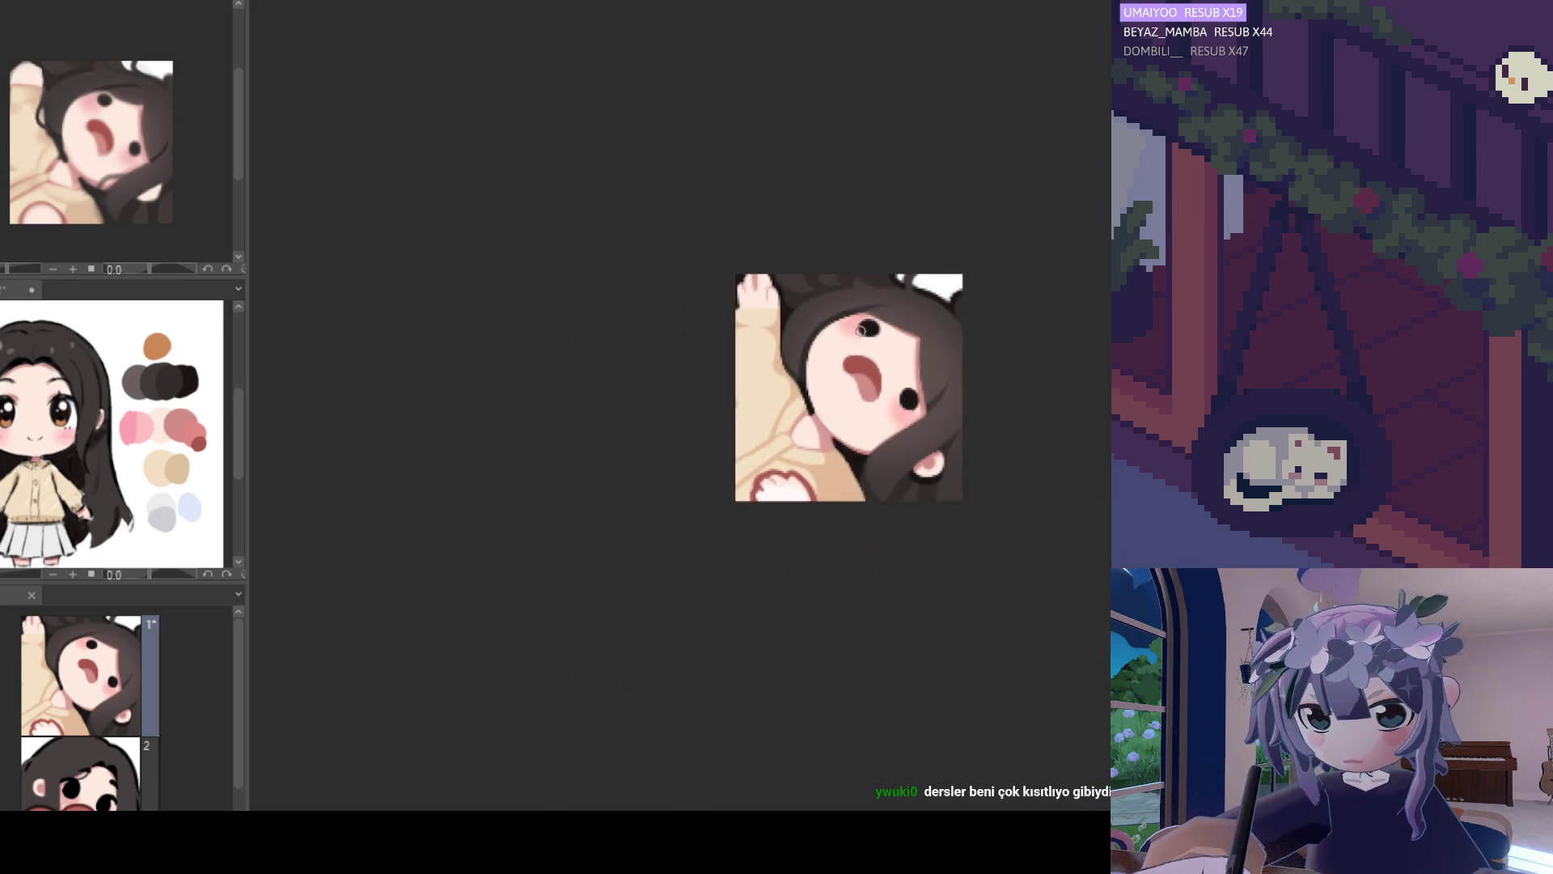
scroll(861, 330, up, 1)
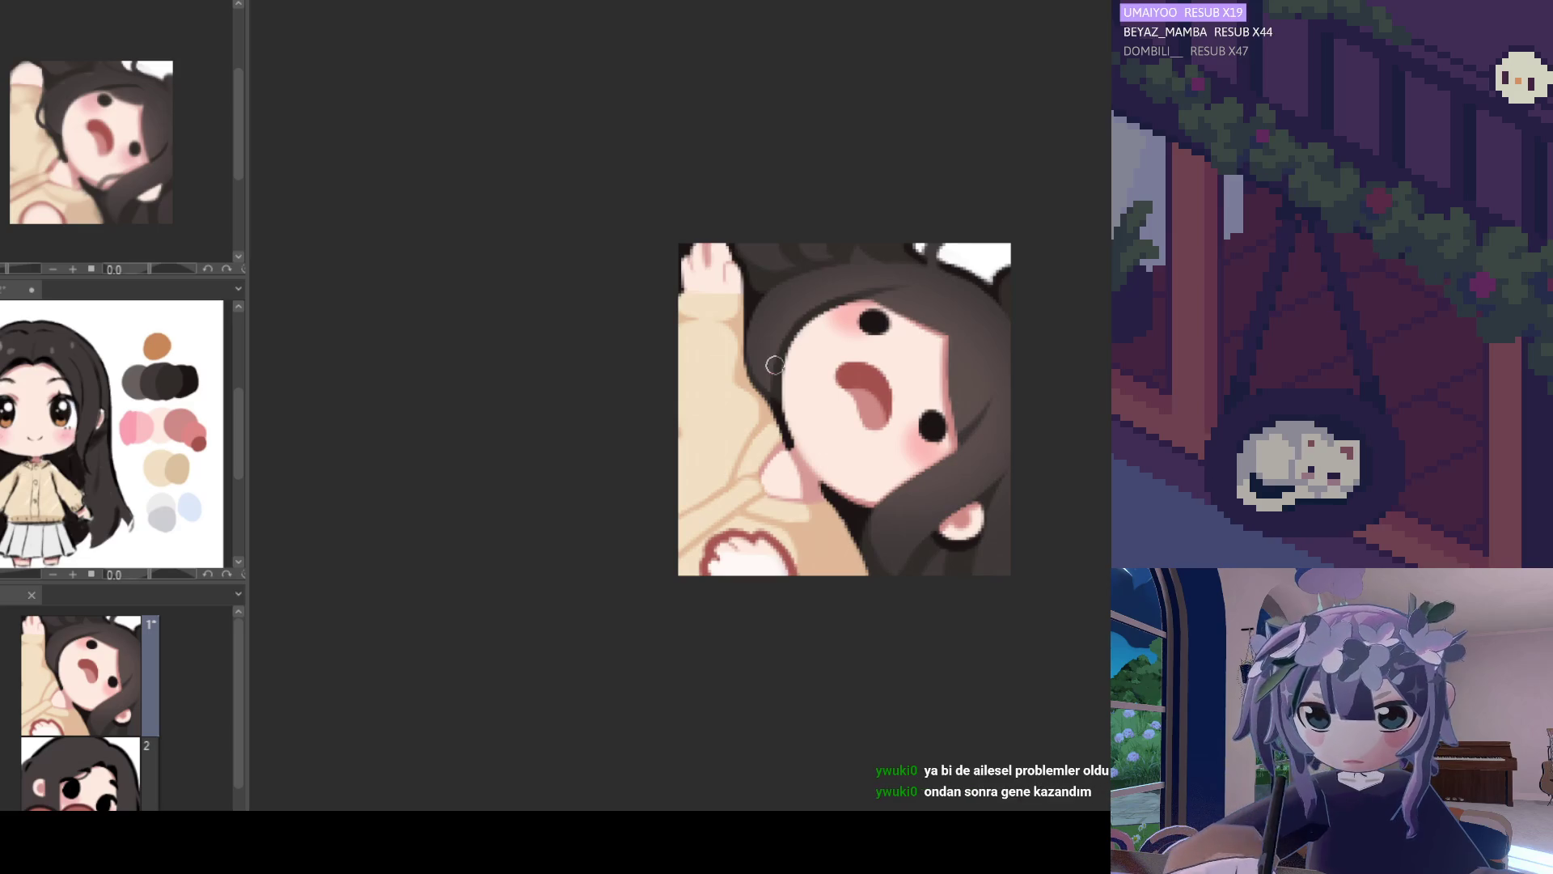
scroll(853, 394, down, 3)
scroll(853, 394, up, 3)
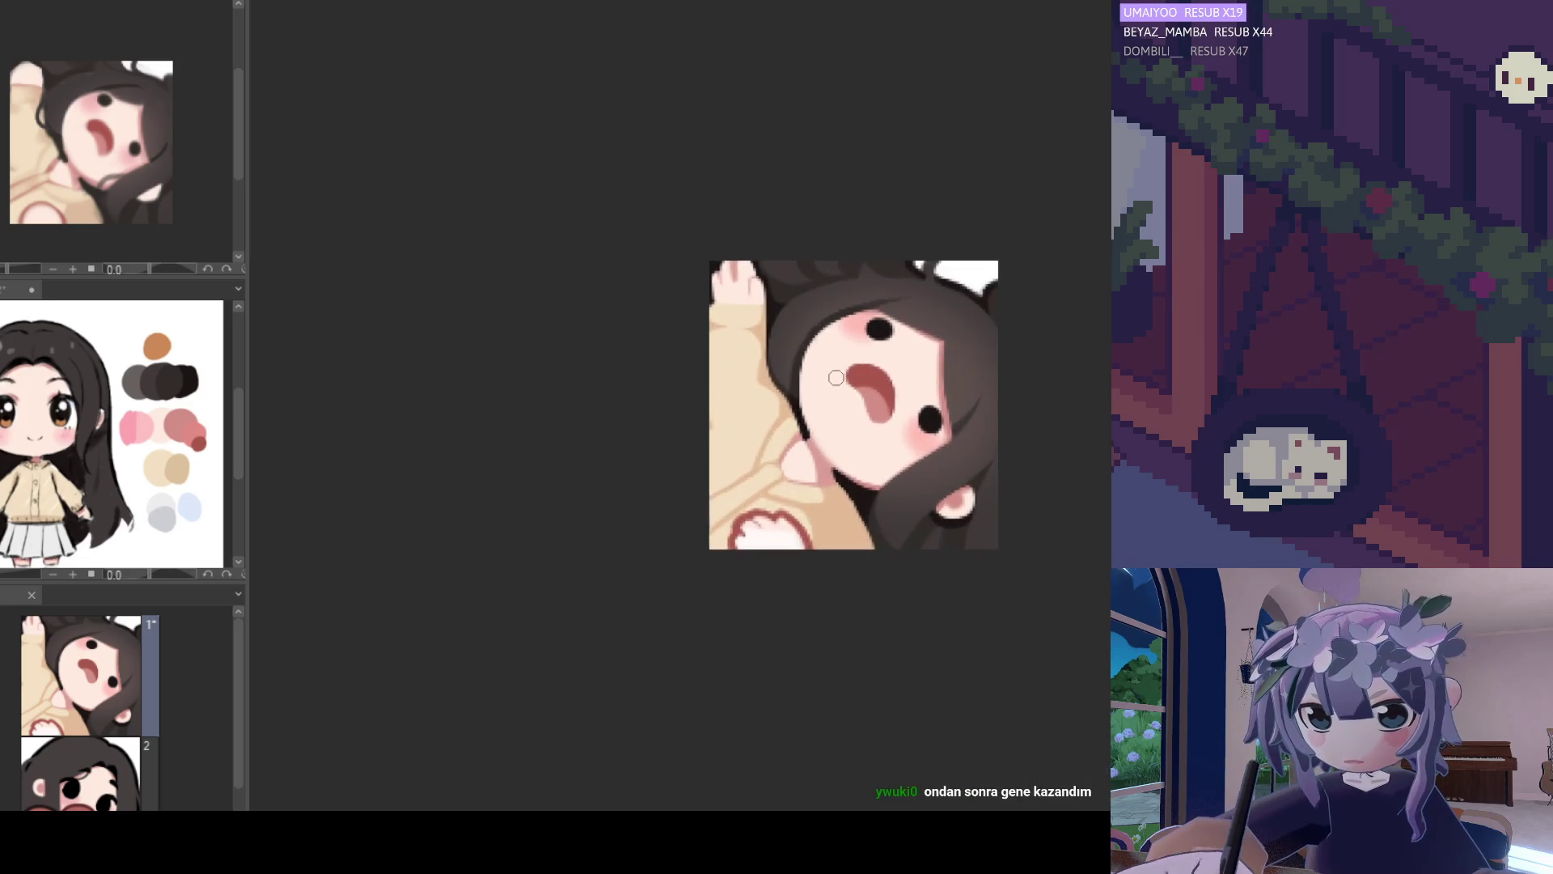
scroll(835, 378, down, 1)
scroll(841, 360, up, 1)
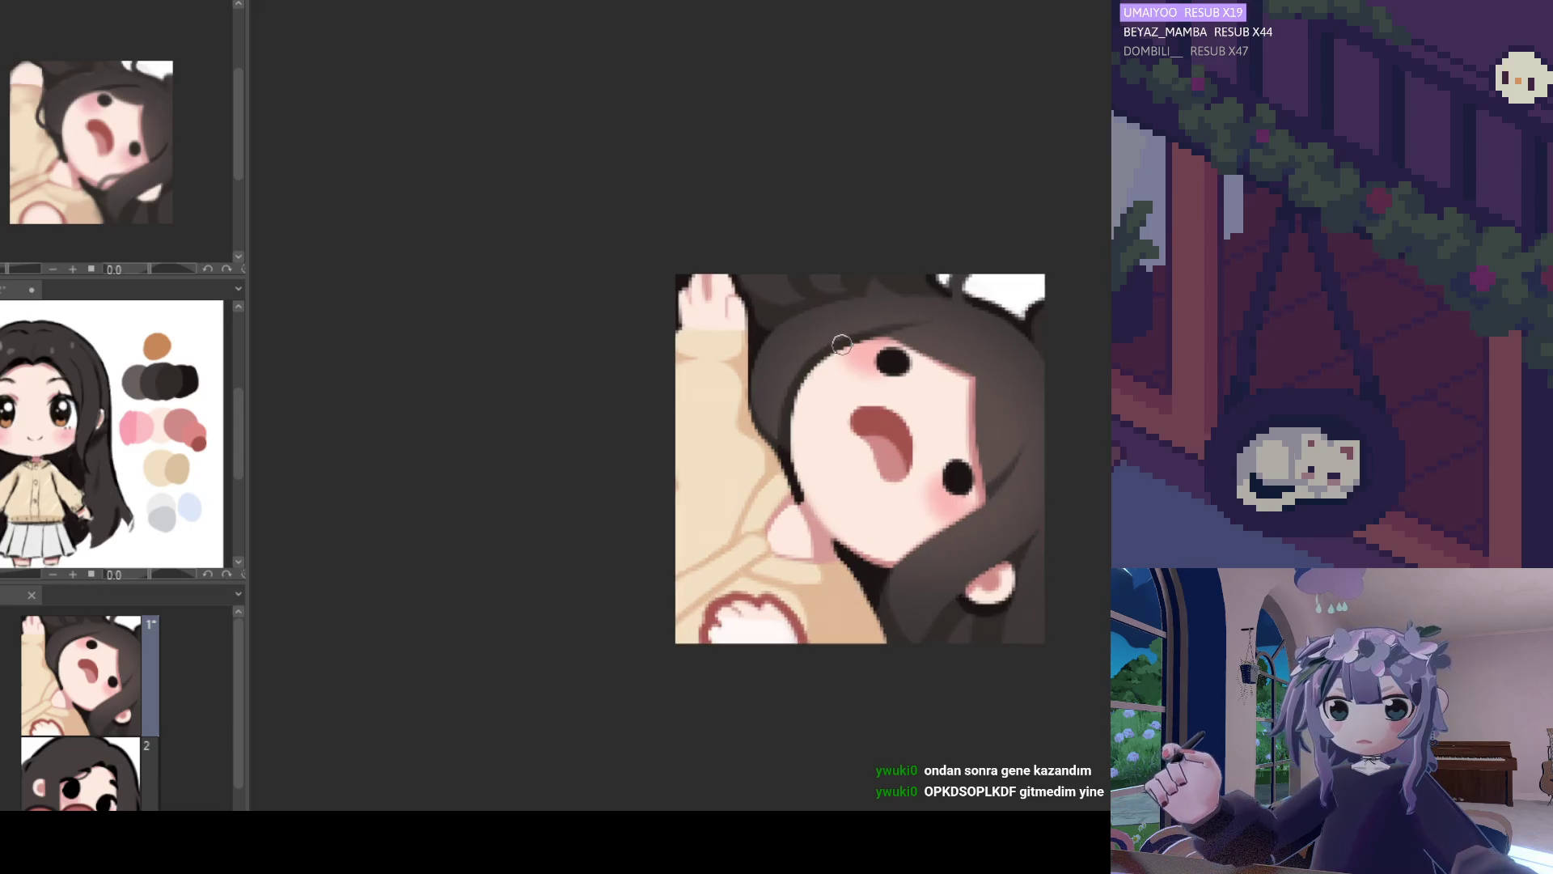
scroll(844, 350, up, 1)
scroll(787, 393, down, 3)
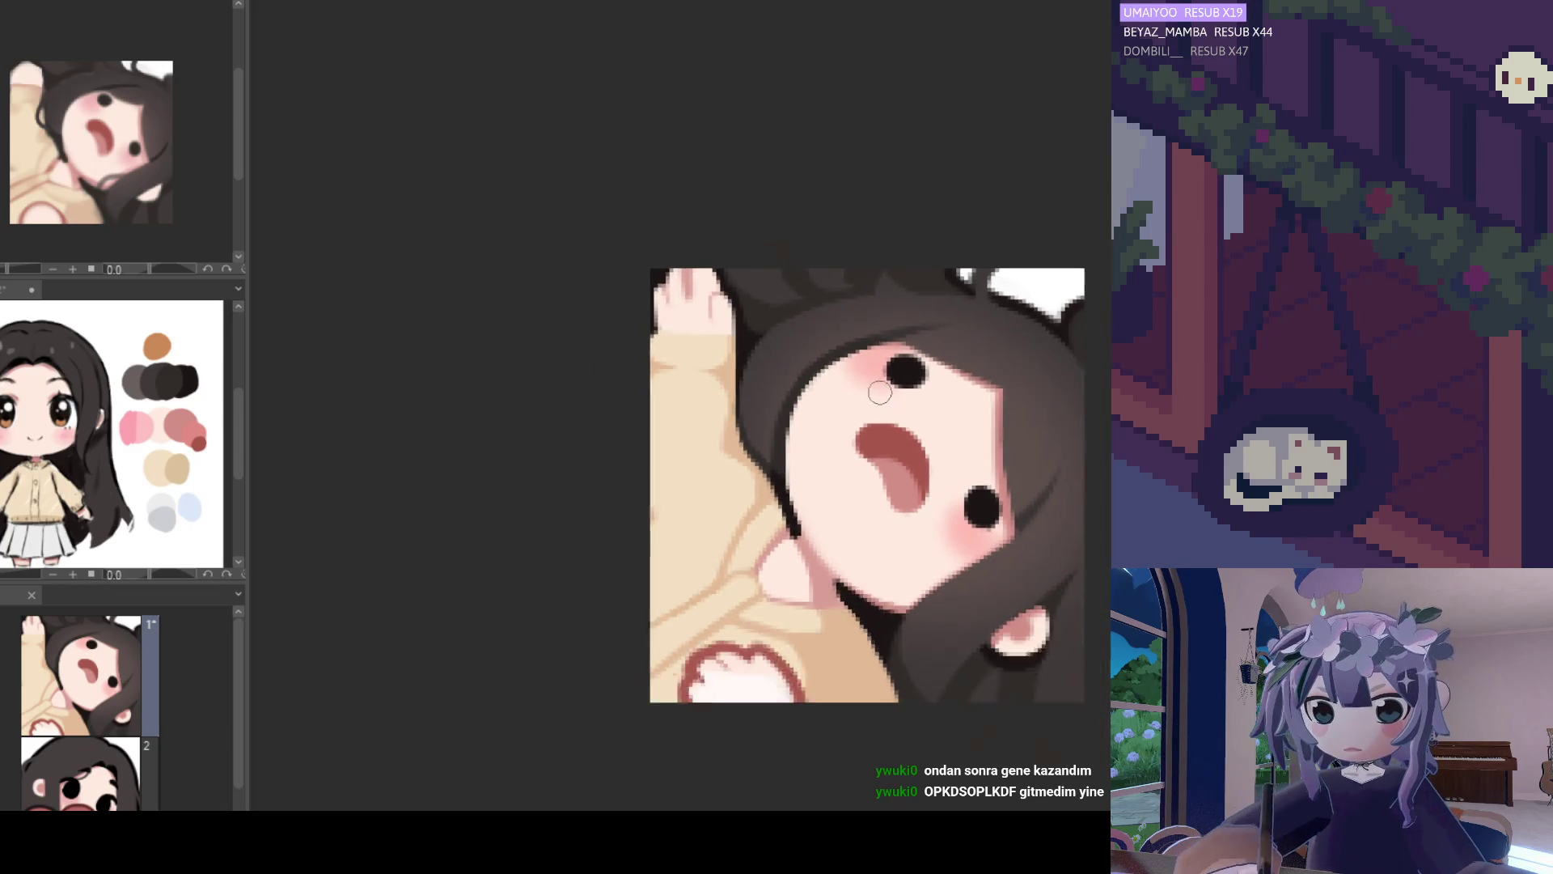
scroll(809, 397, up, 1)
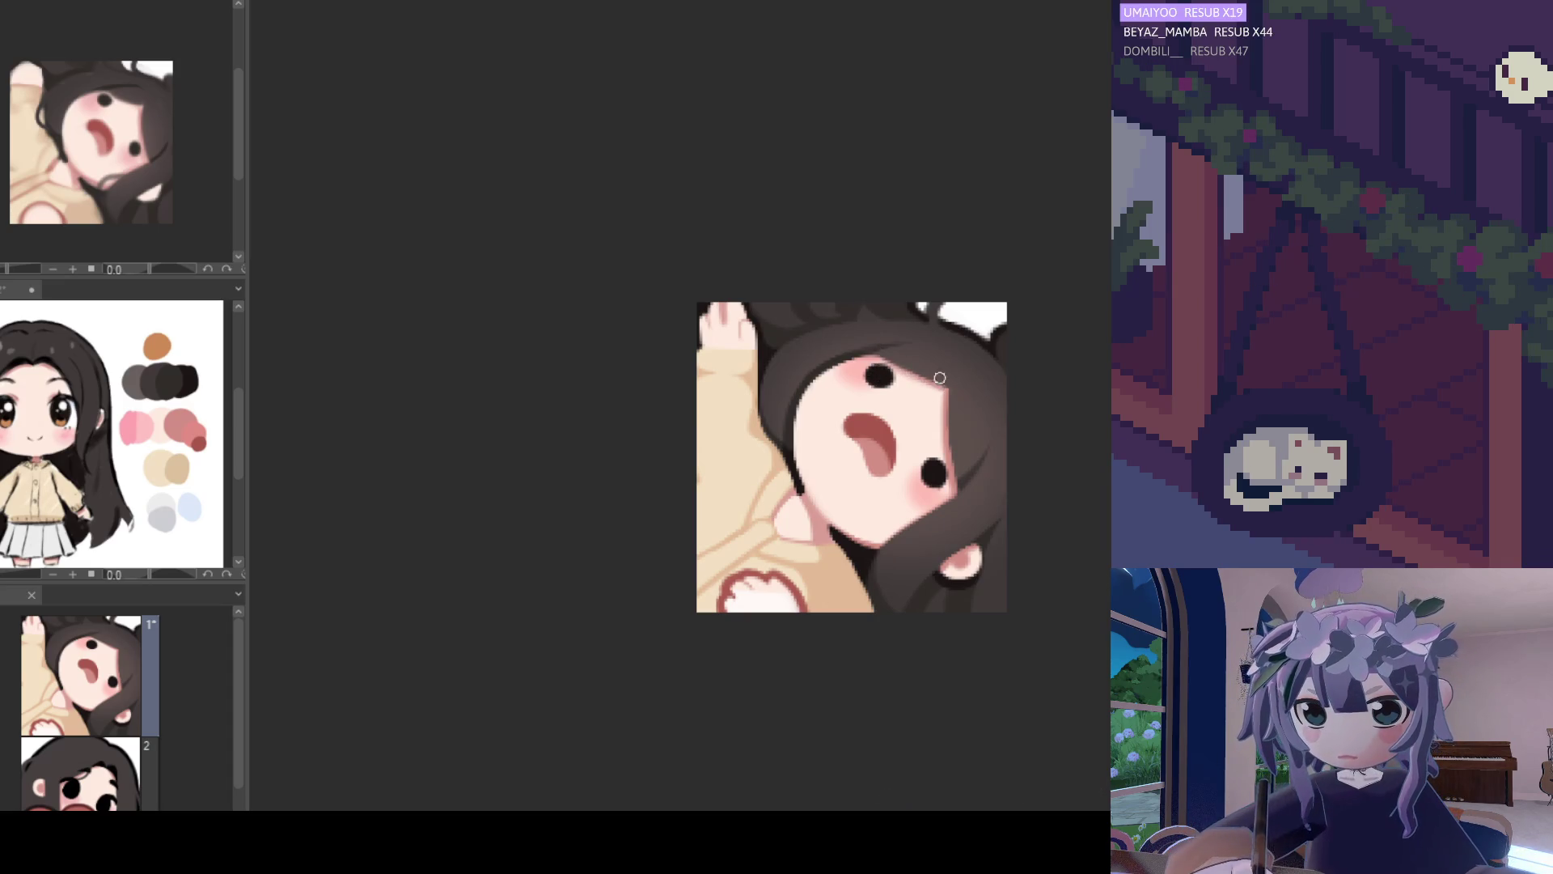
key(ctrl+minus)
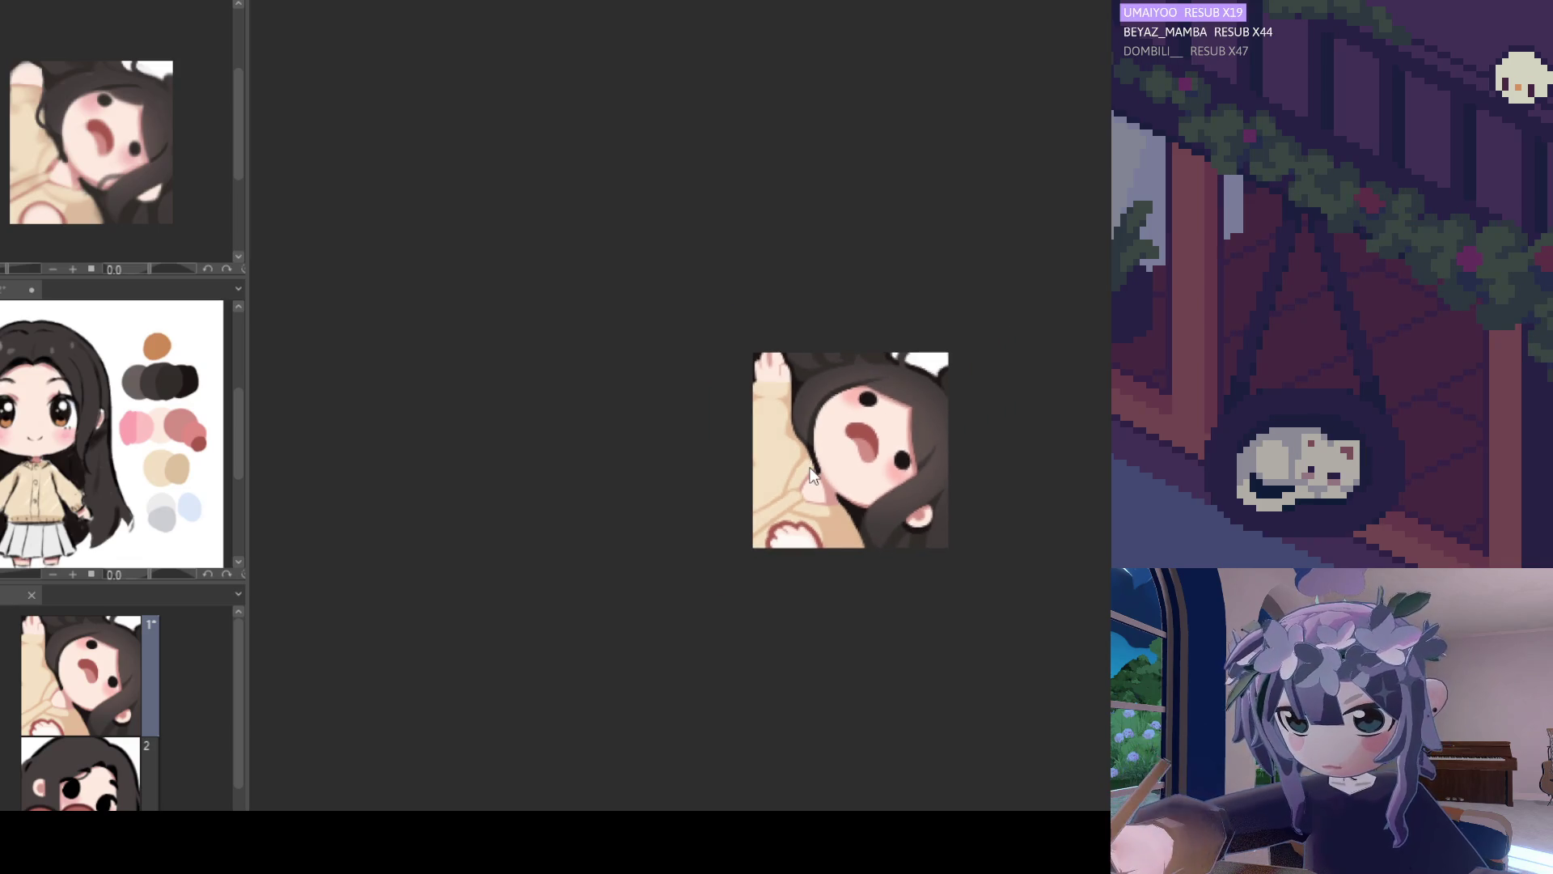
key(ctrl+minus)
key(h)
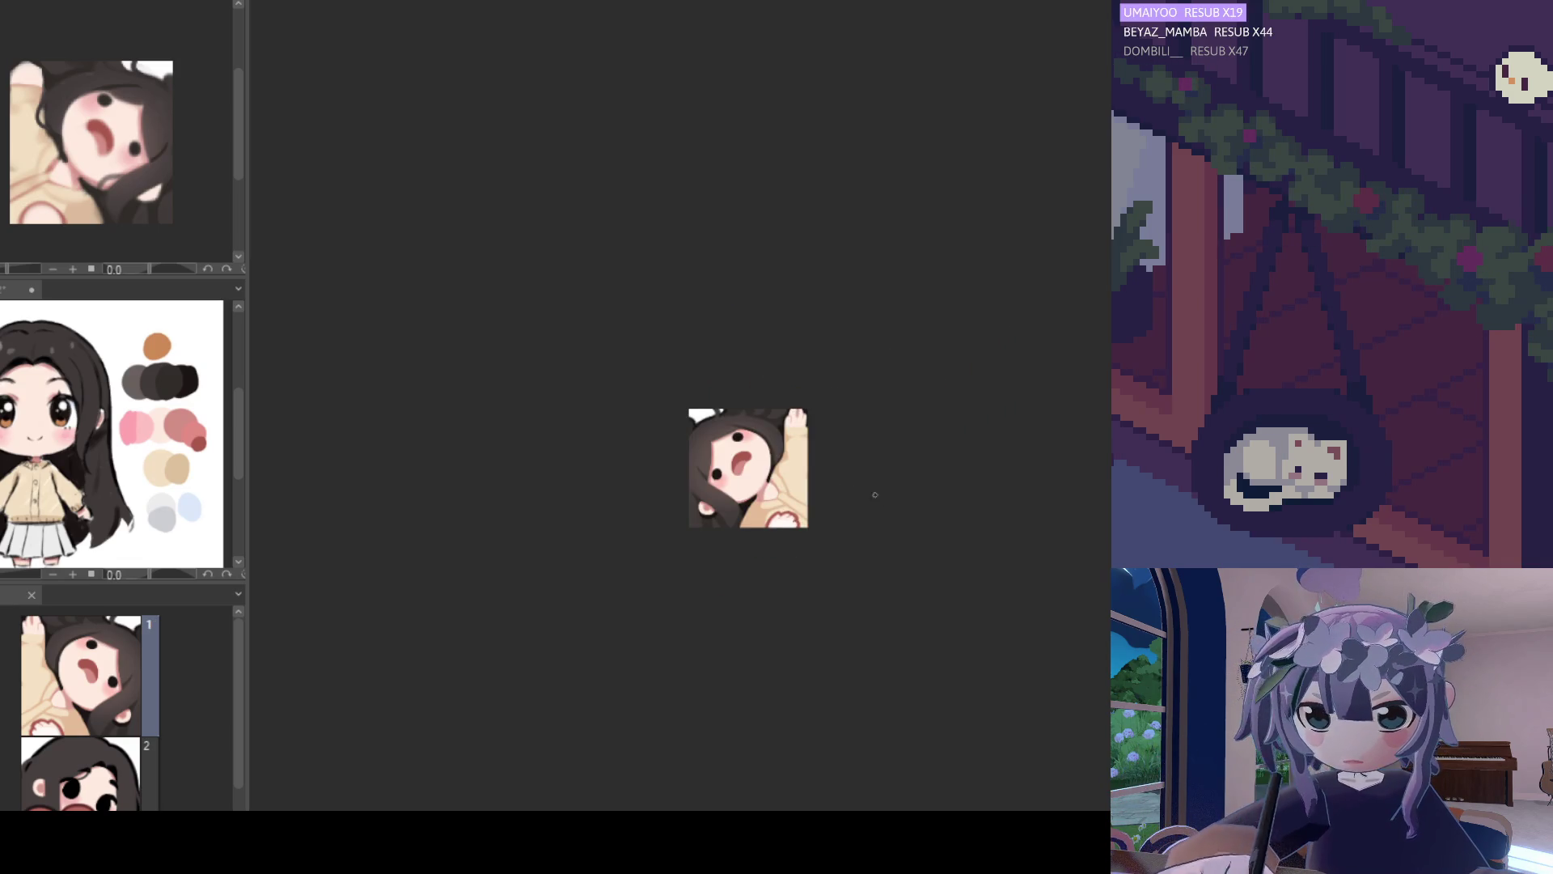
key(ctrl+plus)
key(h)
key(ctrl+plus)
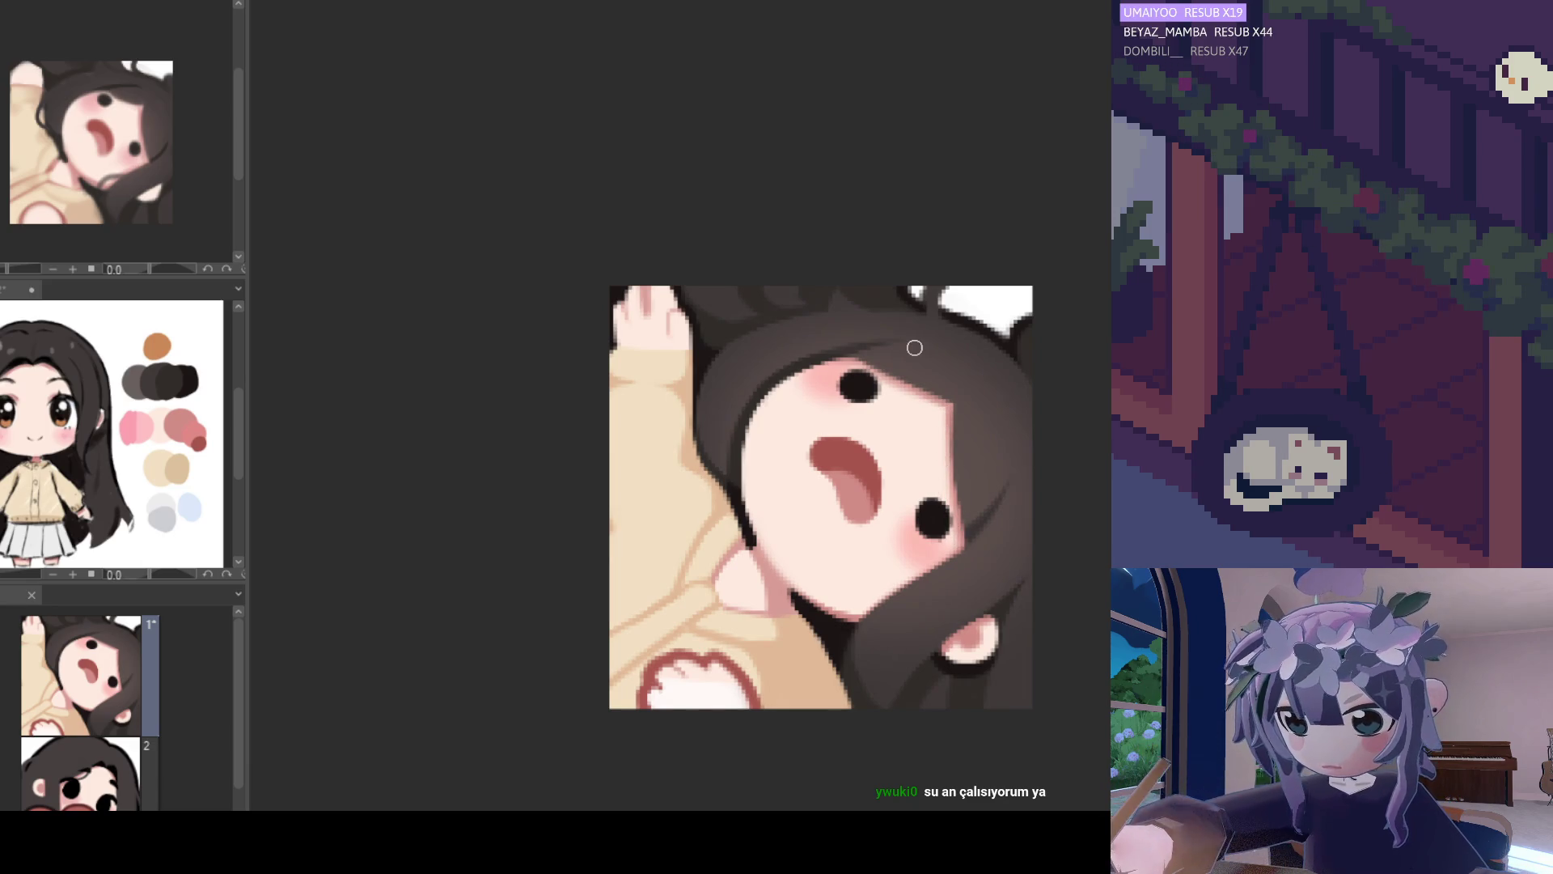
scroll(939, 362, down, 2)
scroll(930, 367, down, 2)
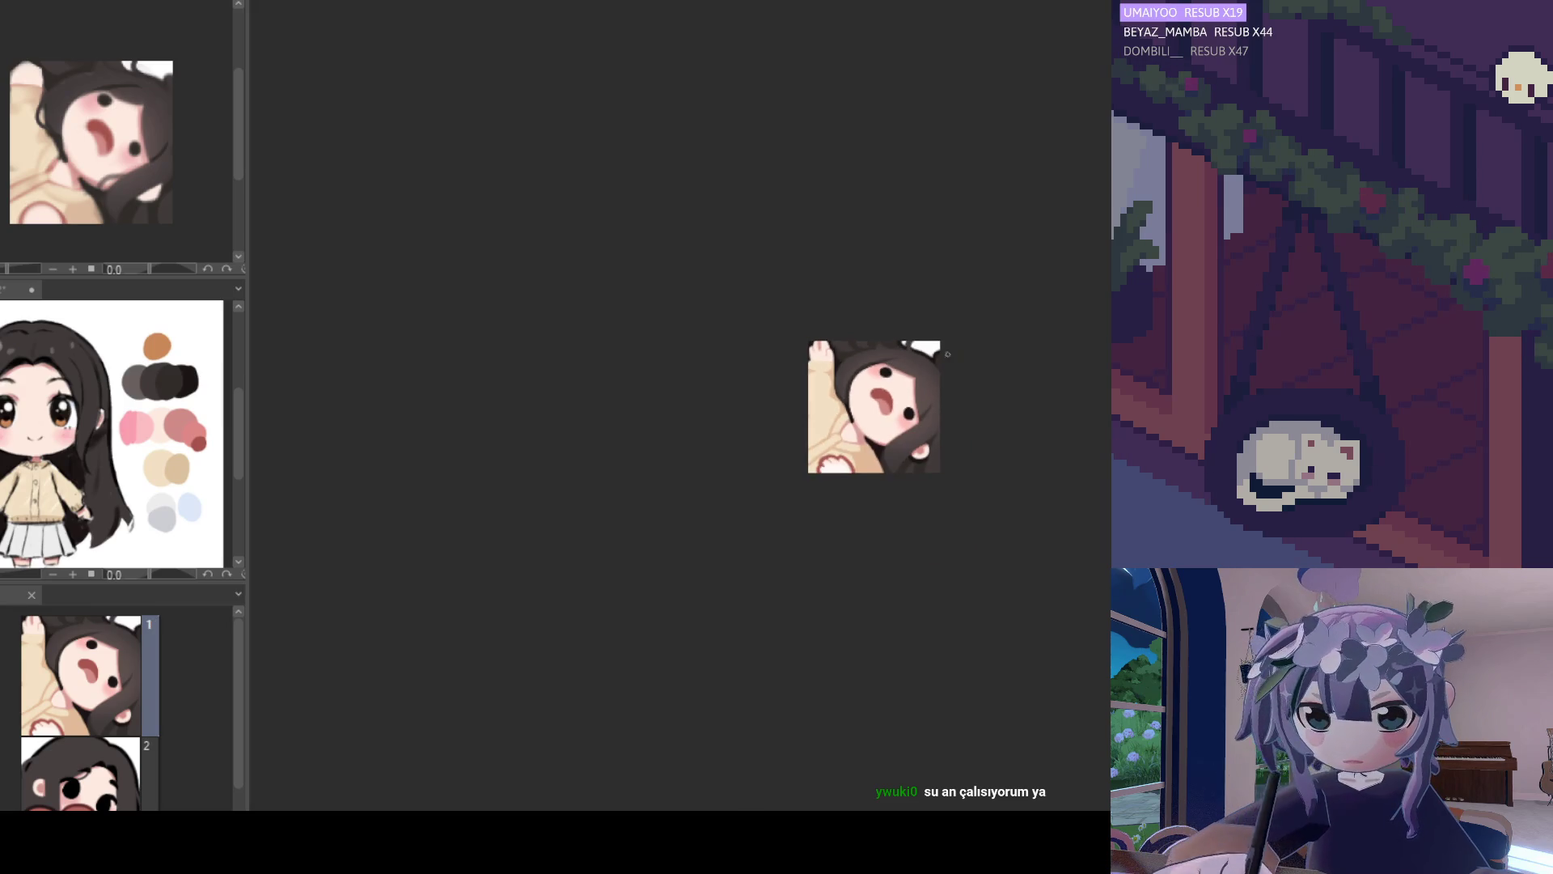
scroll(929, 368, up, 3)
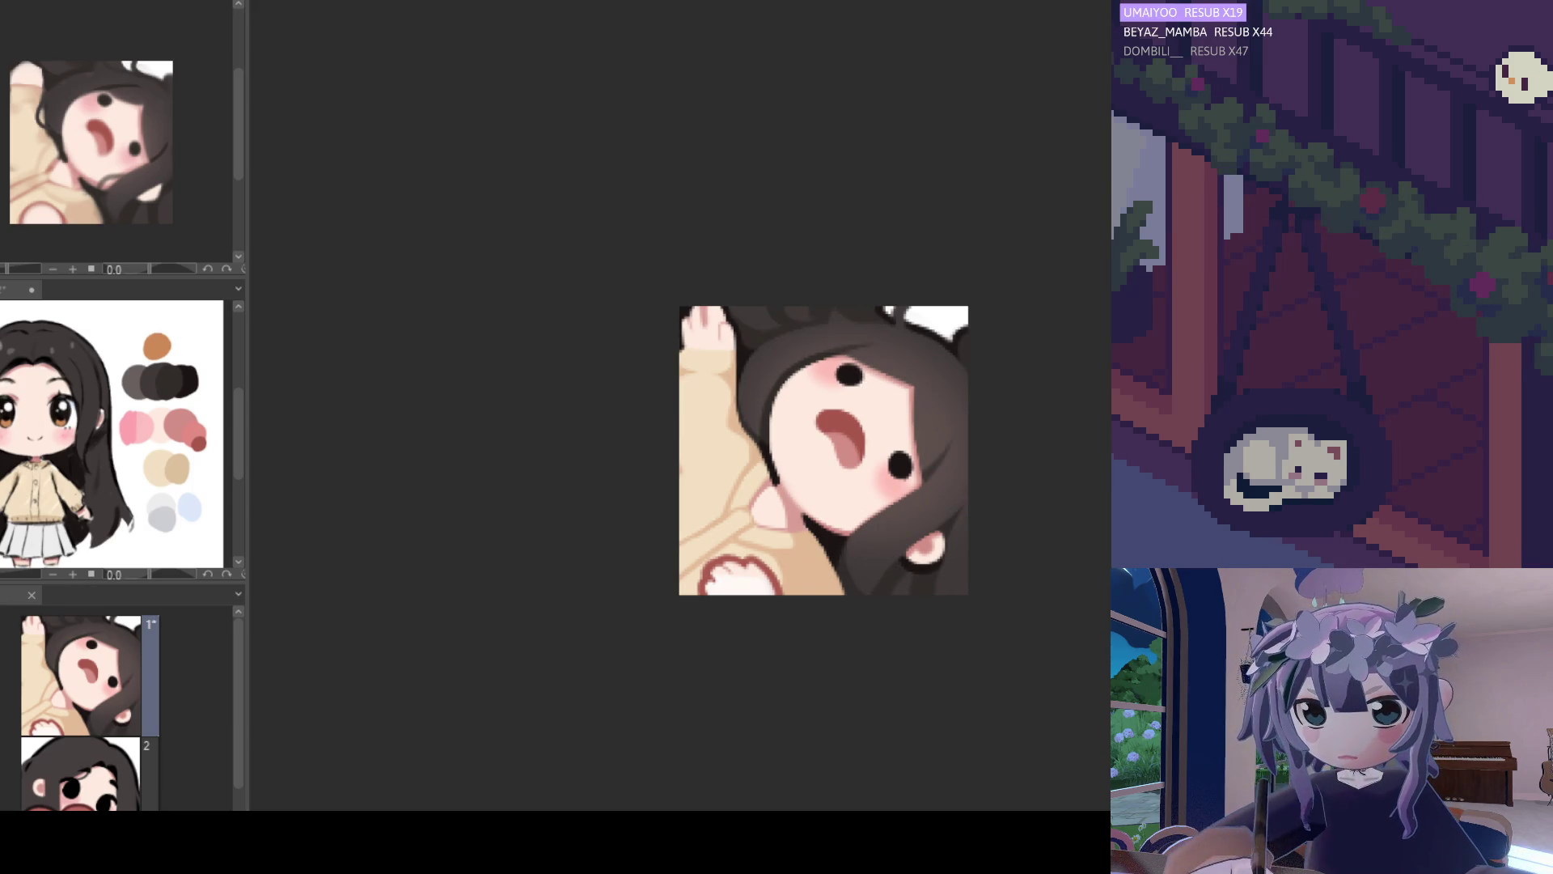
scroll(805, 418, up, 1)
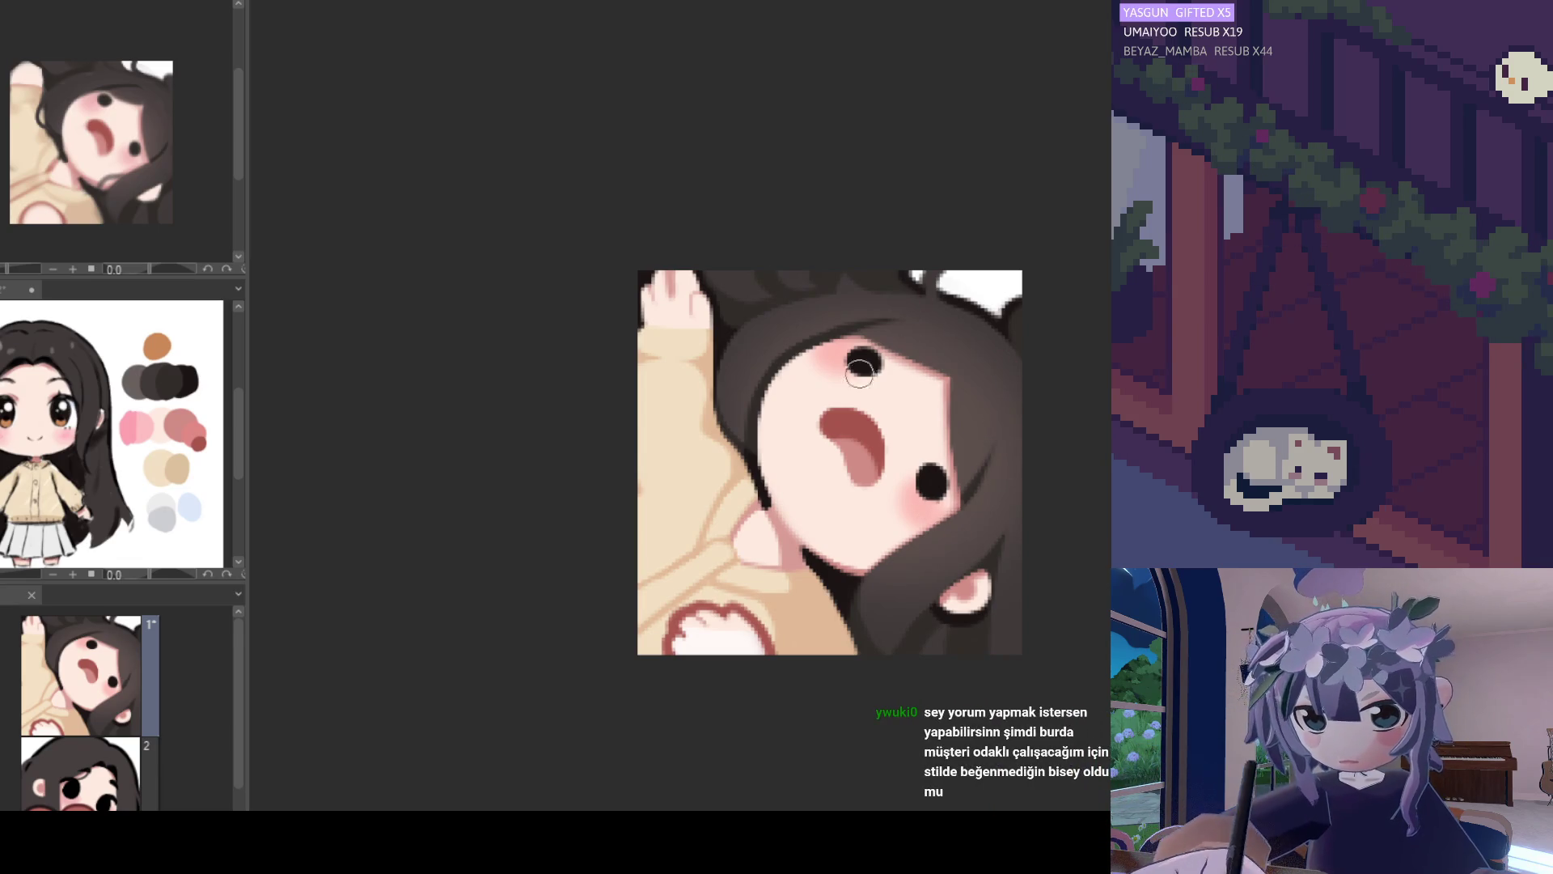
scroll(765, 411, down, 3)
scroll(779, 423, up, 3)
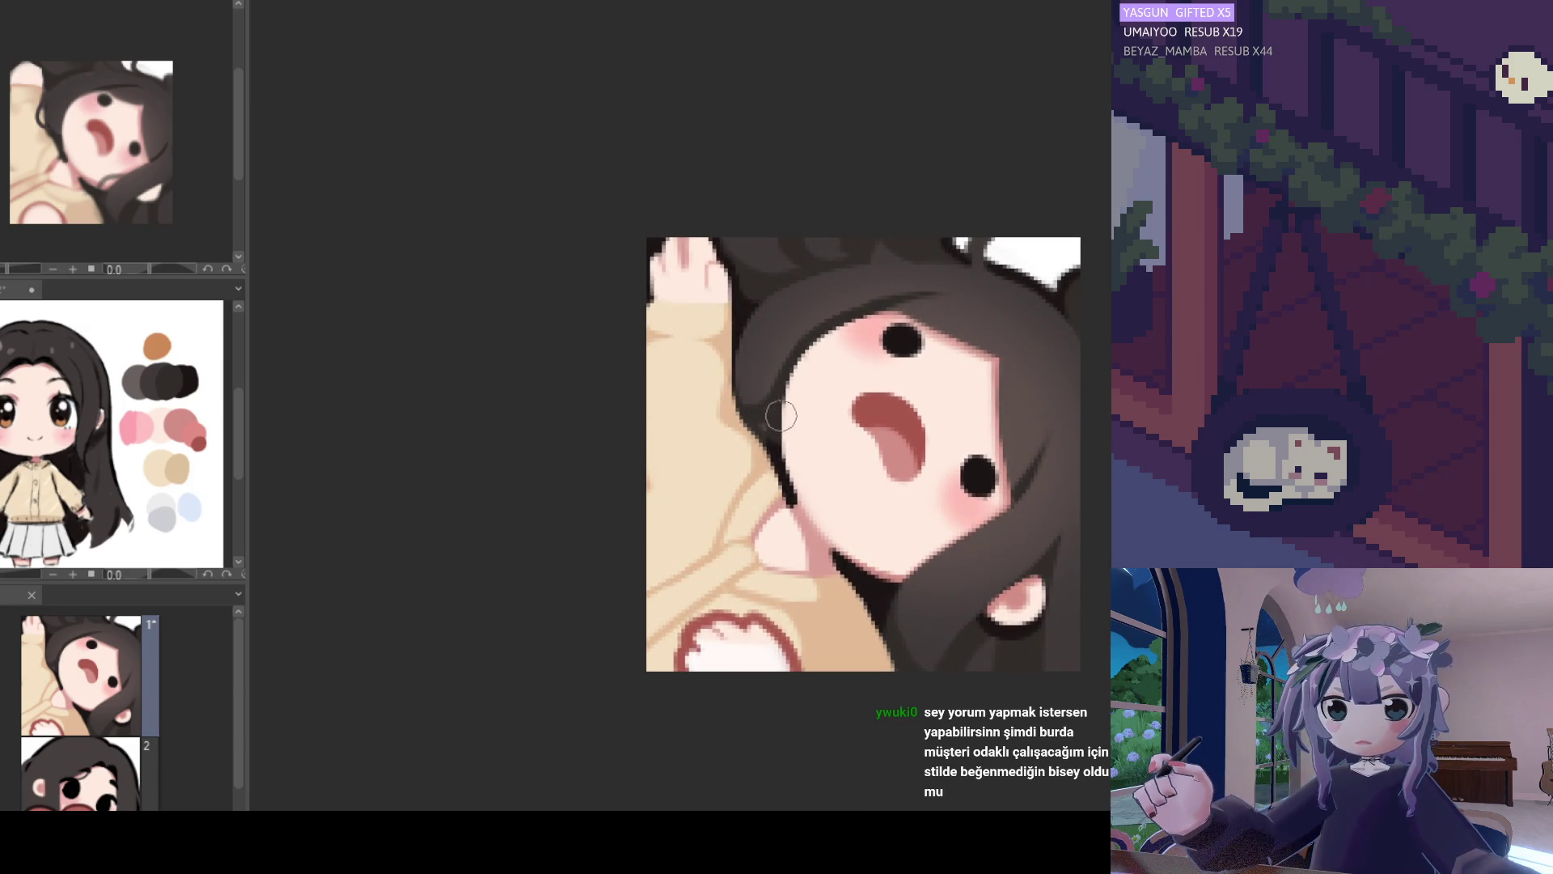
scroll(764, 380, down, 3)
scroll(763, 388, up, 2)
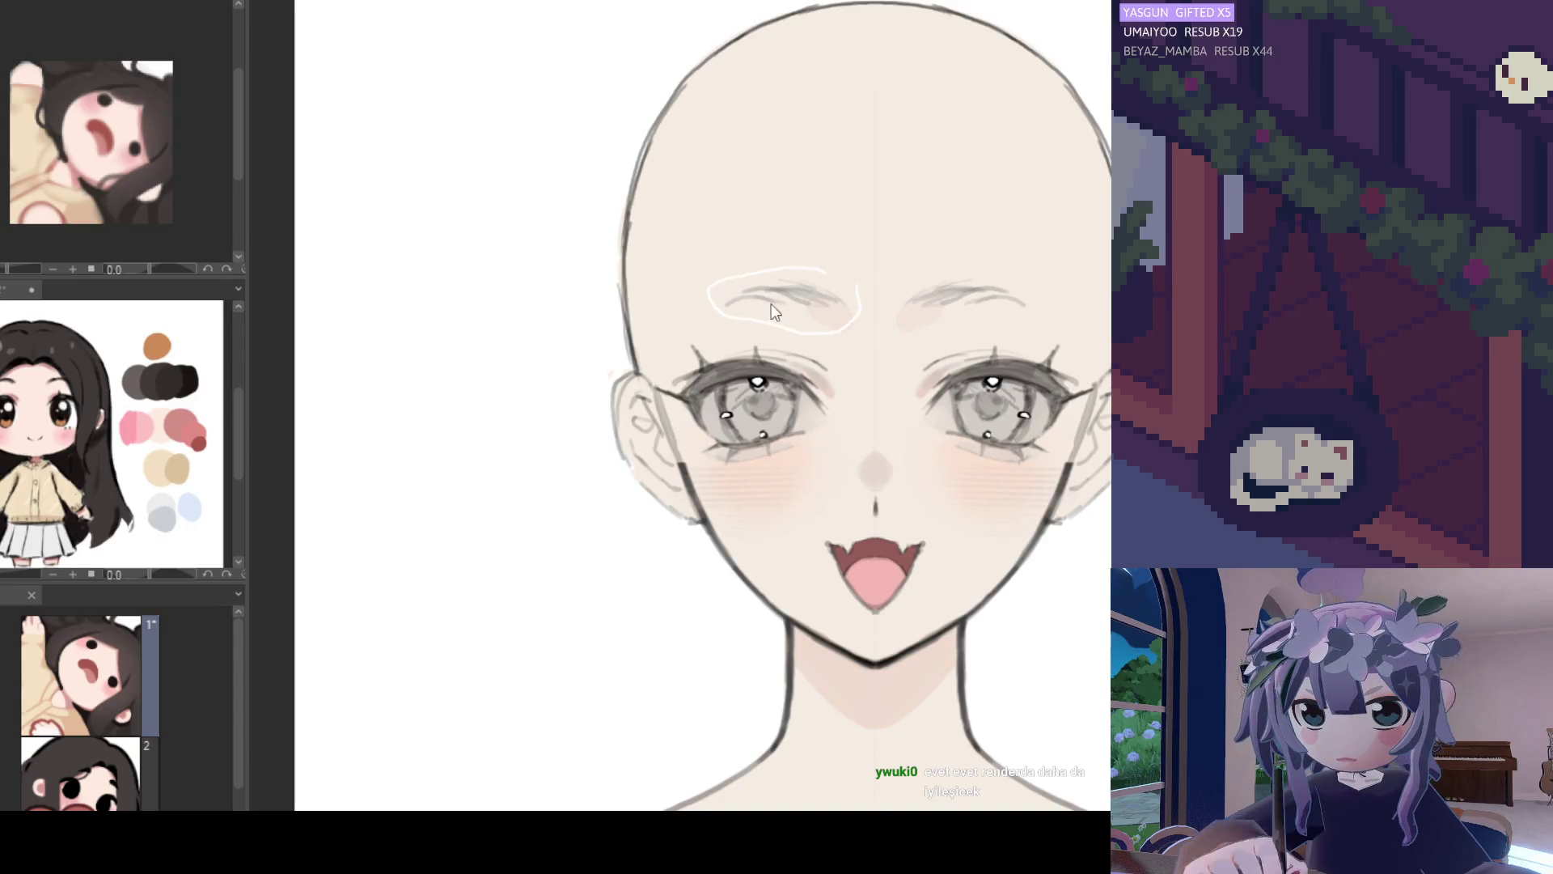
Paint white strokes above the eyebrow and along the left eye's lower lid.
drag(778, 296, 780, 324)
key(ctrl+z)
mouse_move(767, 265)
mouse_down()
mouse_move(781, 267)
mouse_move(783, 328)
mouse_up()
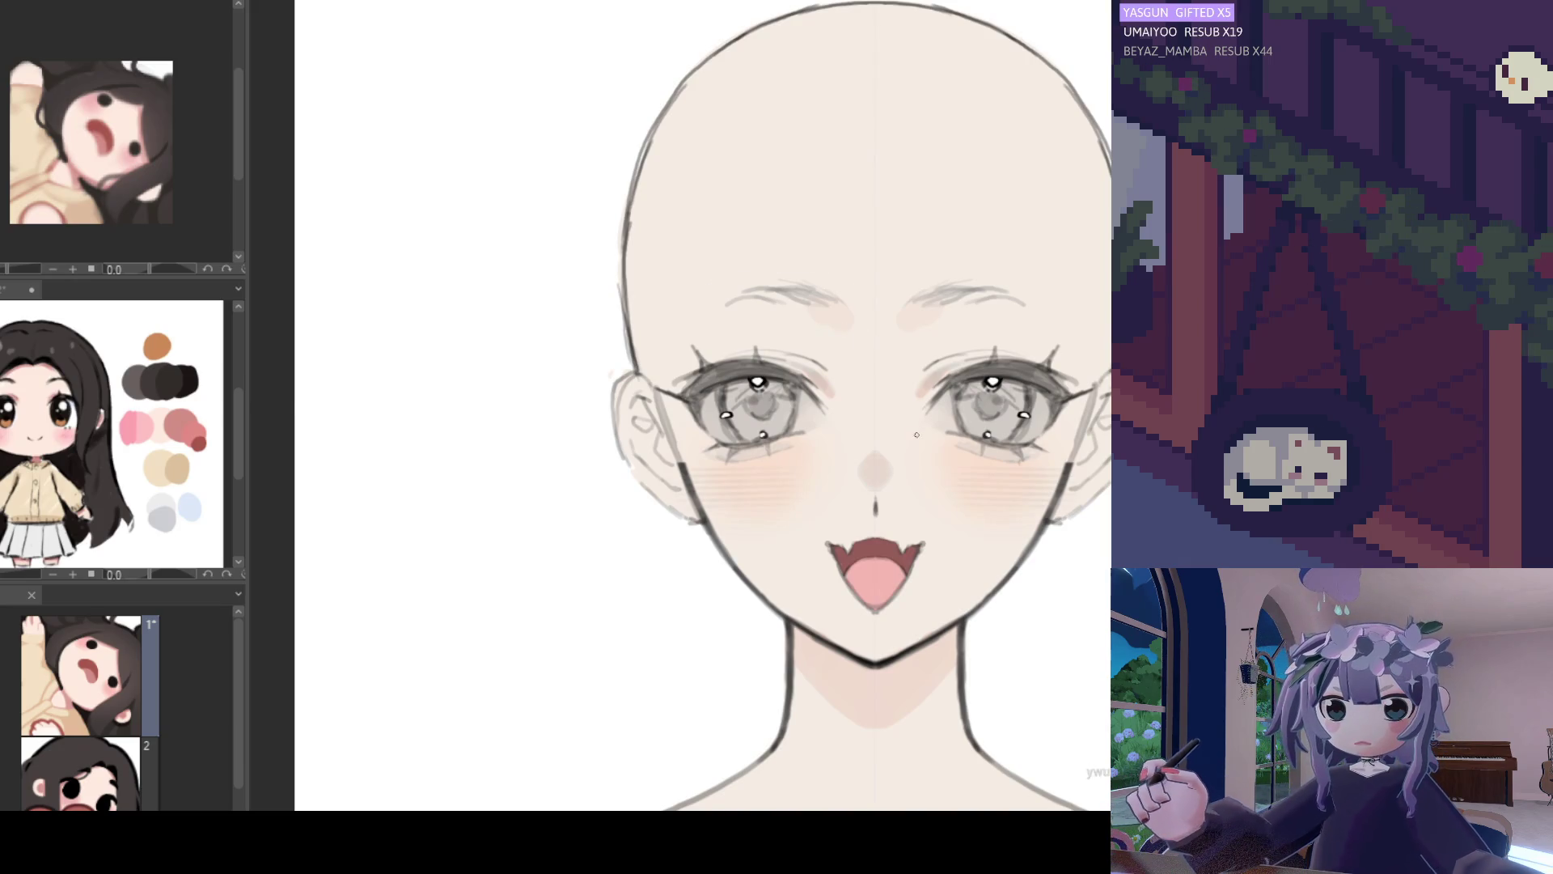
scroll(916, 434, down, 1)
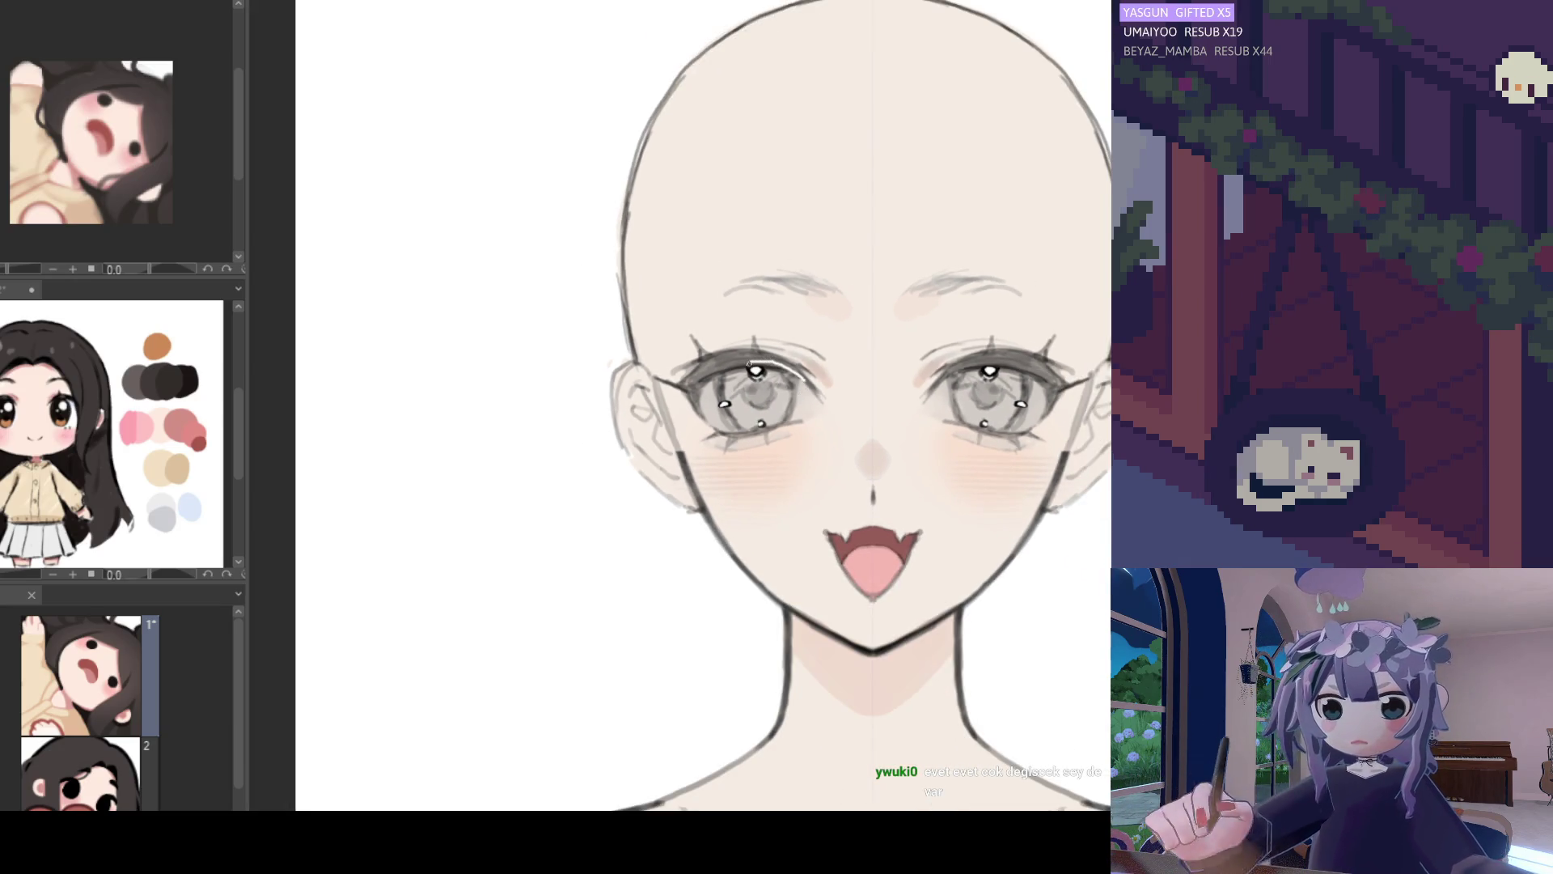
drag(802, 425, 706, 441)
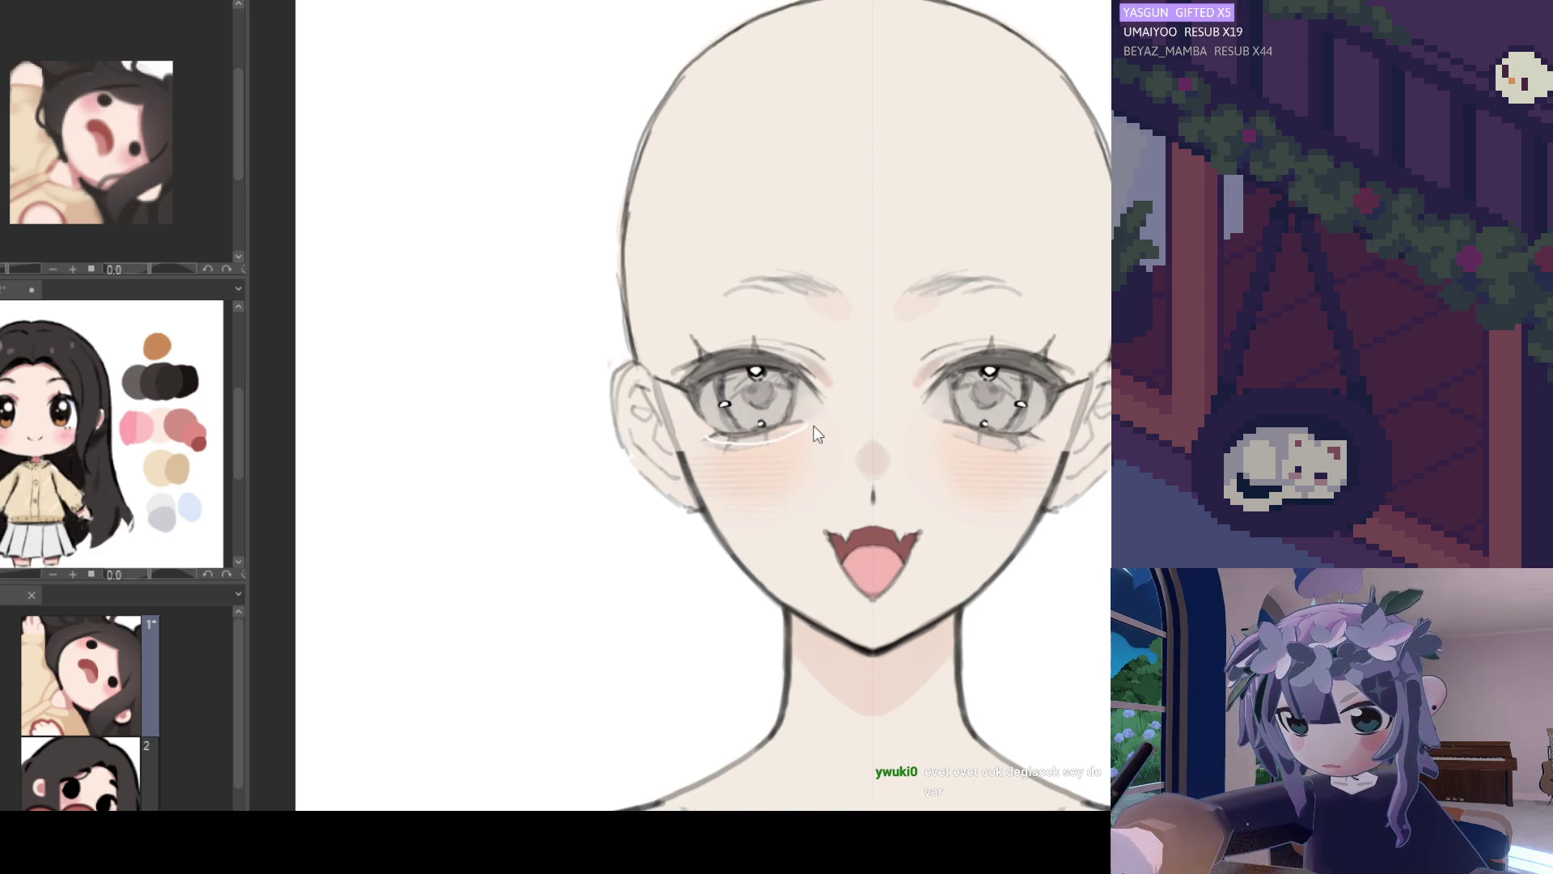
Return to the chibi emote document.
click(338, 1)
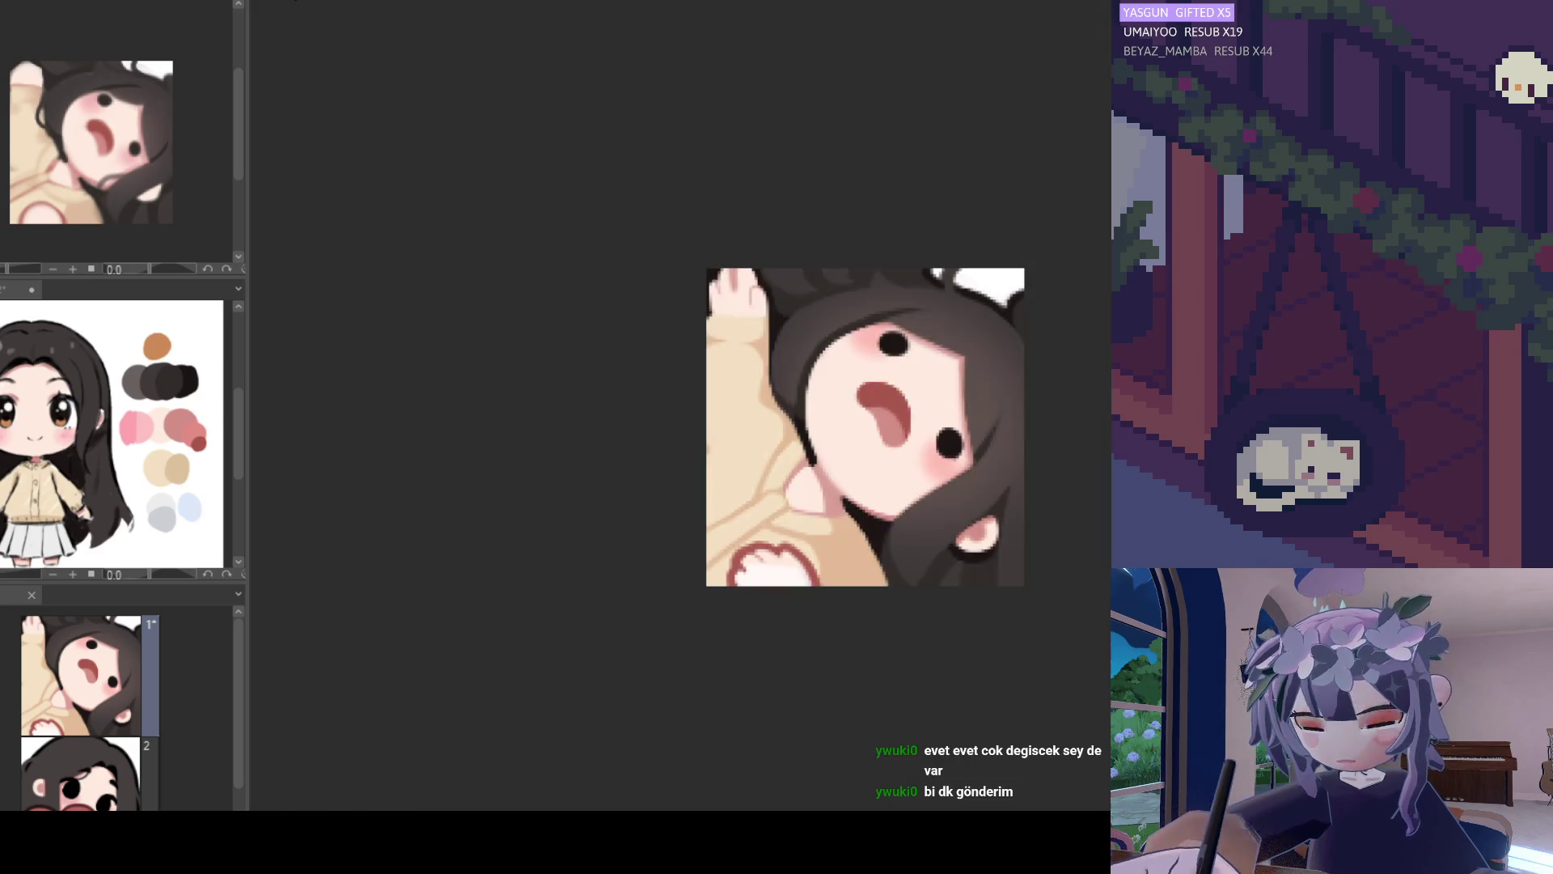
click(391, 2)
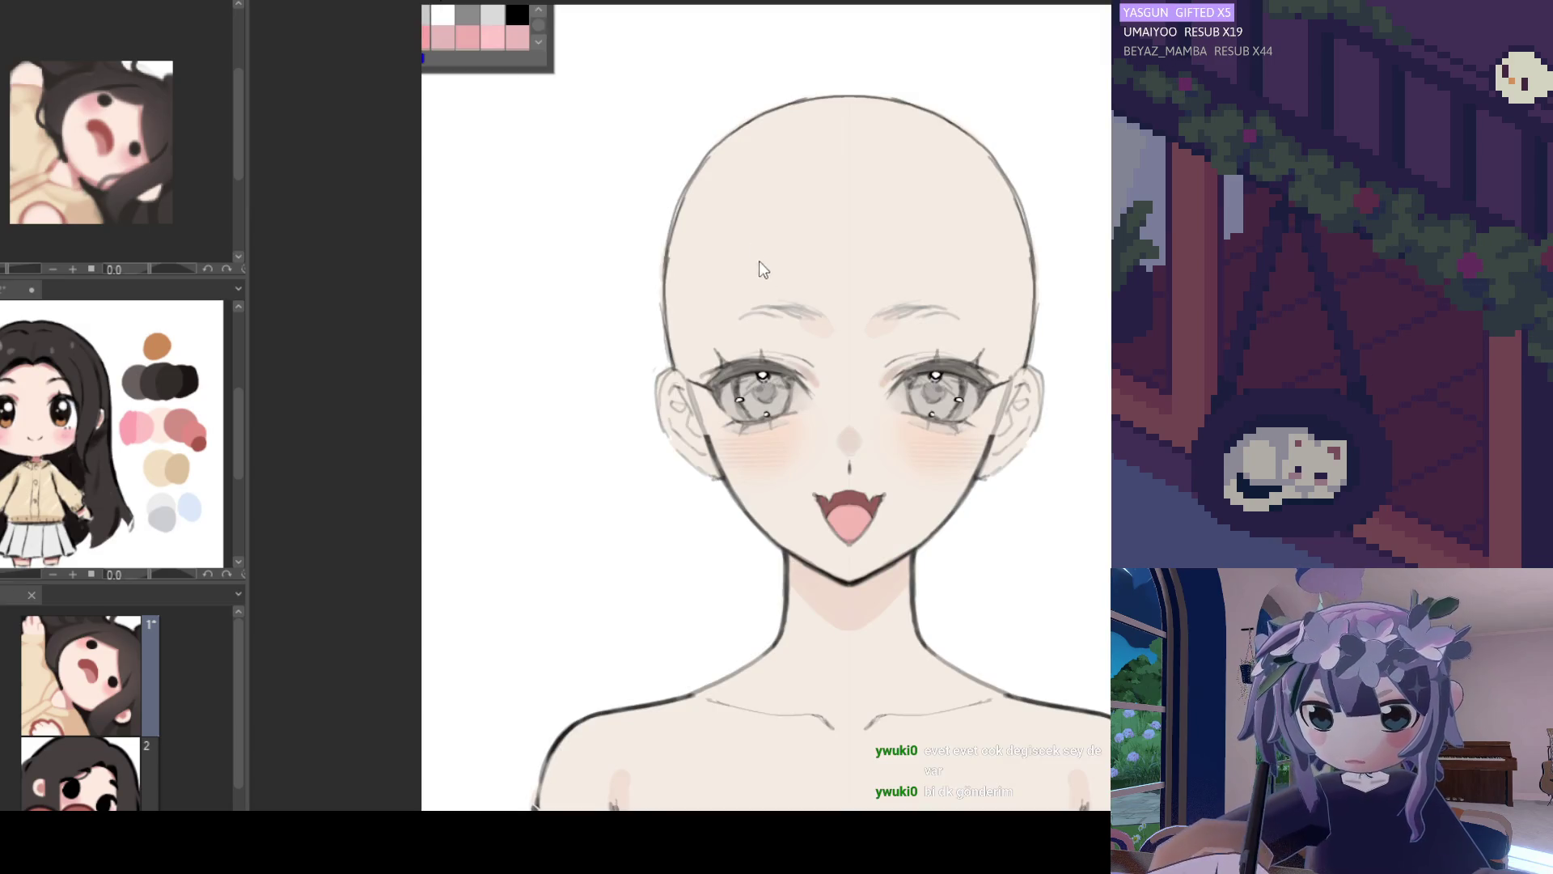
click(338, 1)
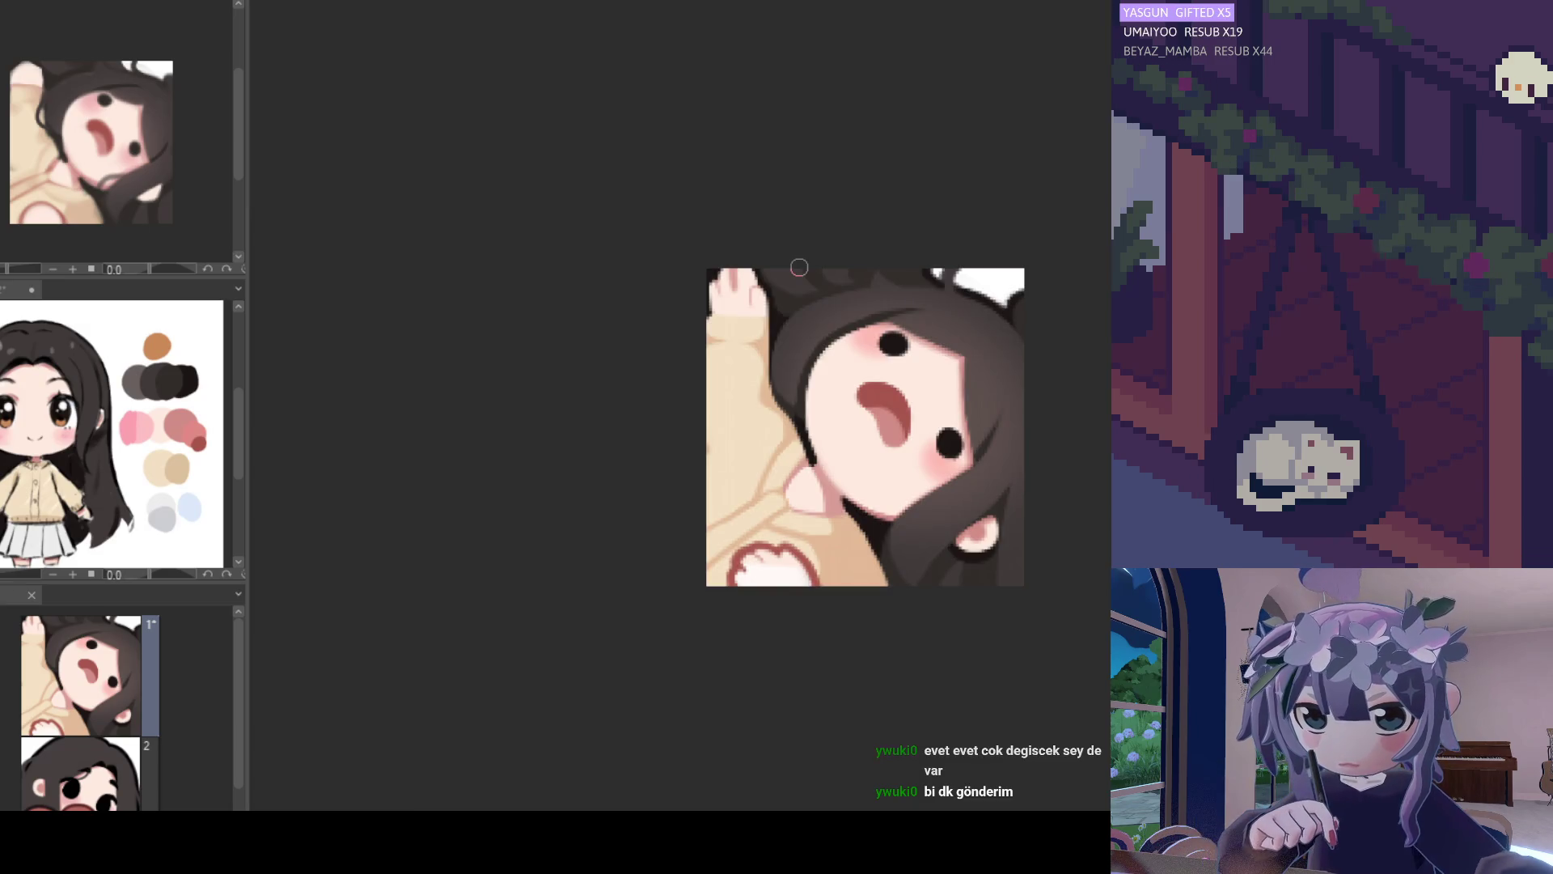
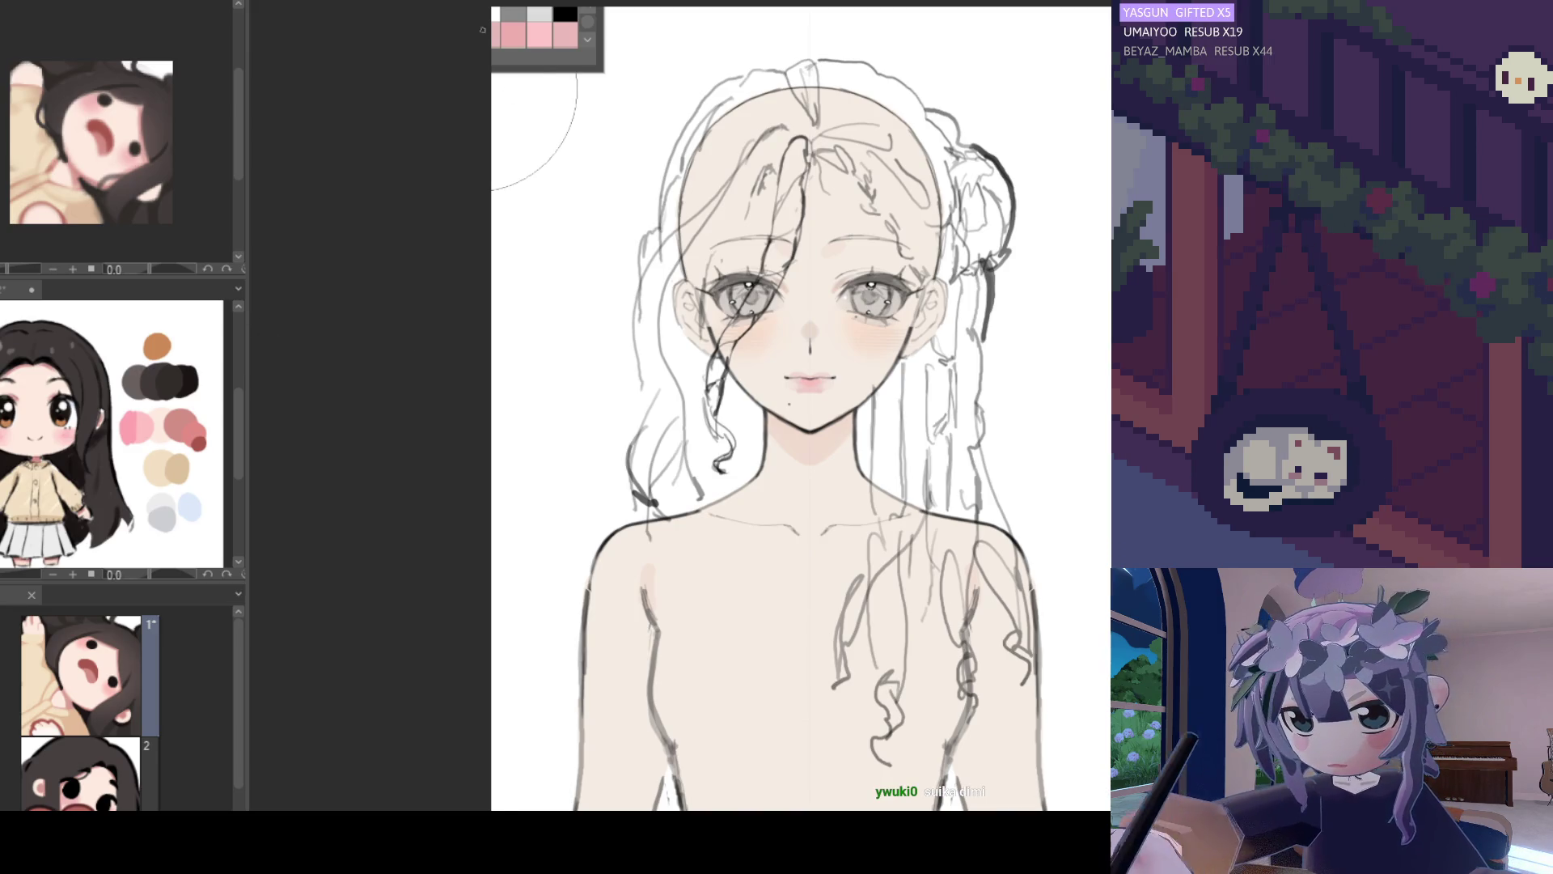
Zoom around the face sketch, then switch to the chibi emote canvas tab with Ctrl+Tab.
scroll(820, 229, up, 2)
scroll(820, 230, up, 3)
scroll(708, 292, down, 6)
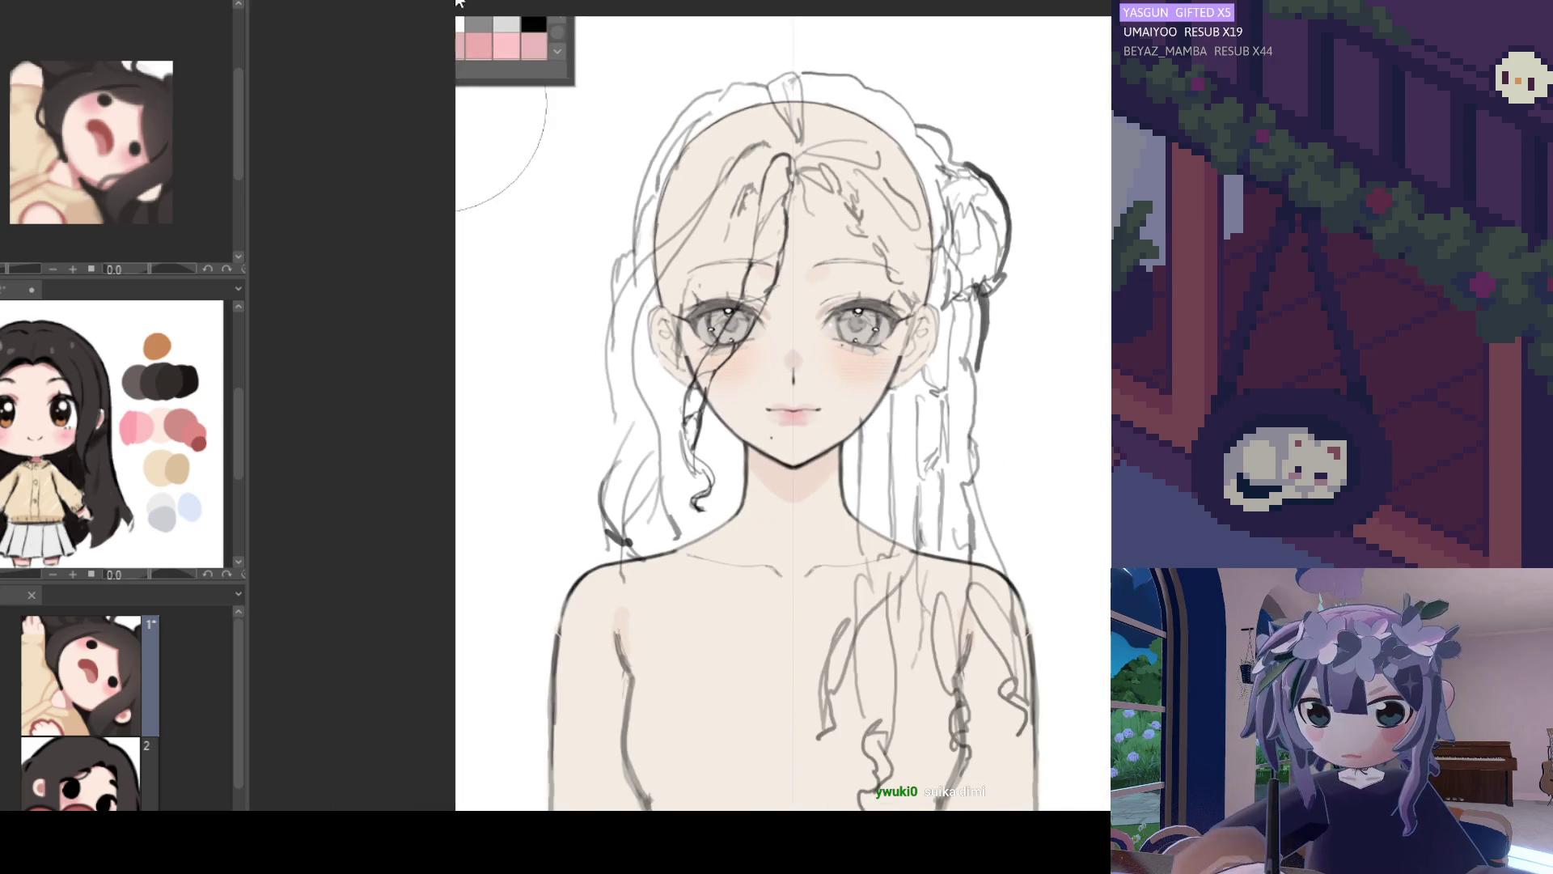
key(ctrl+Tab)
scroll(812, 378, up, 2)
scroll(811, 378, down, 3)
scroll(811, 378, down, 3)
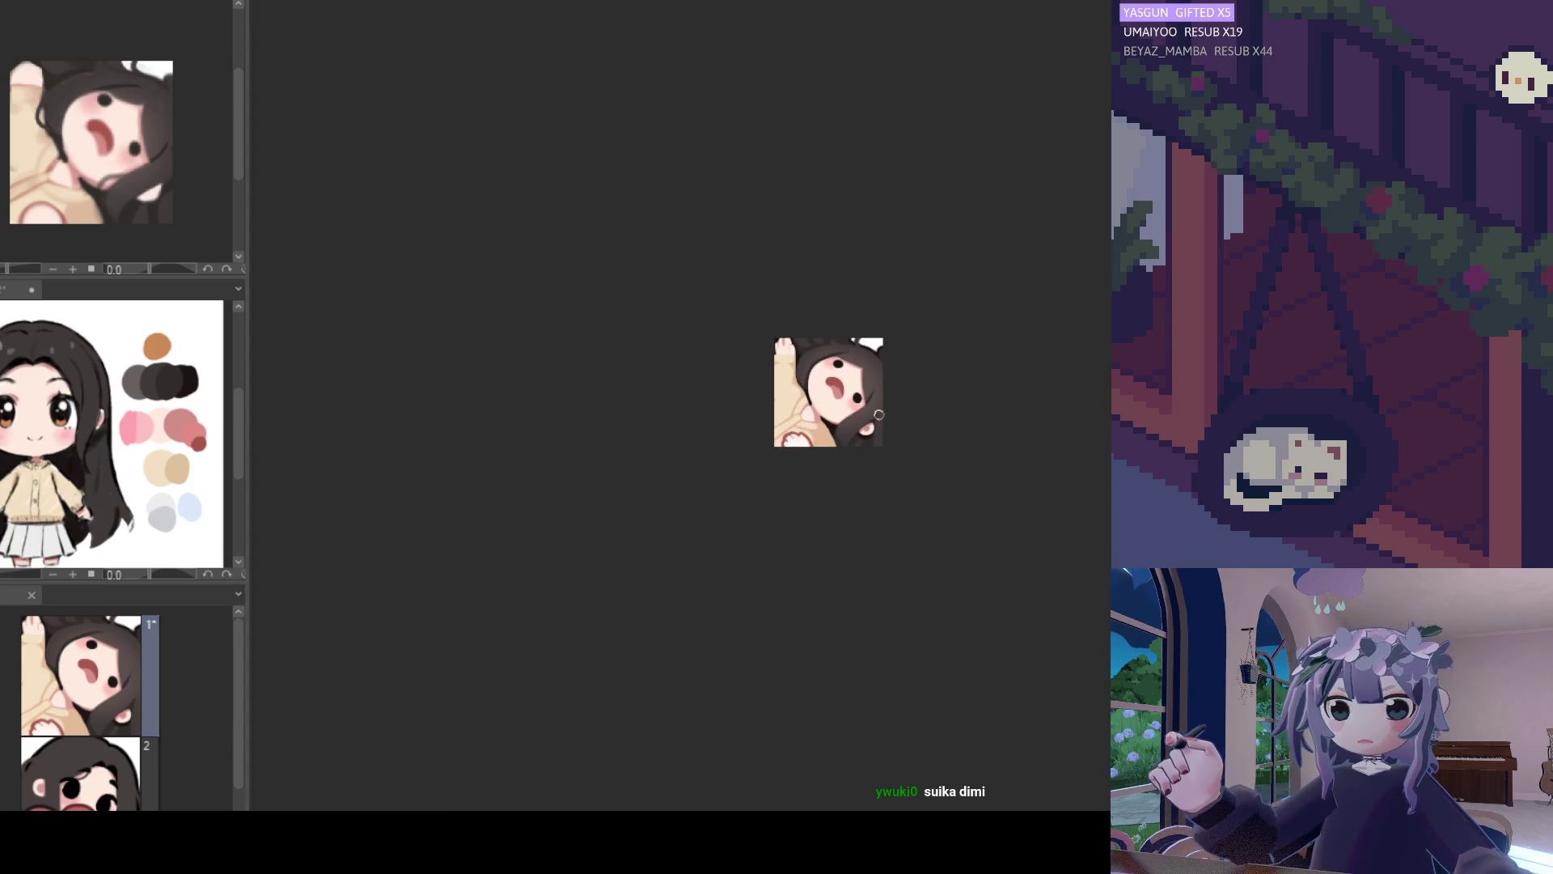
Brush dark hair strands along the face edge beside the right eye, redoing the first stroke.
scroll(825, 378, up, 3)
scroll(838, 380, up, 2)
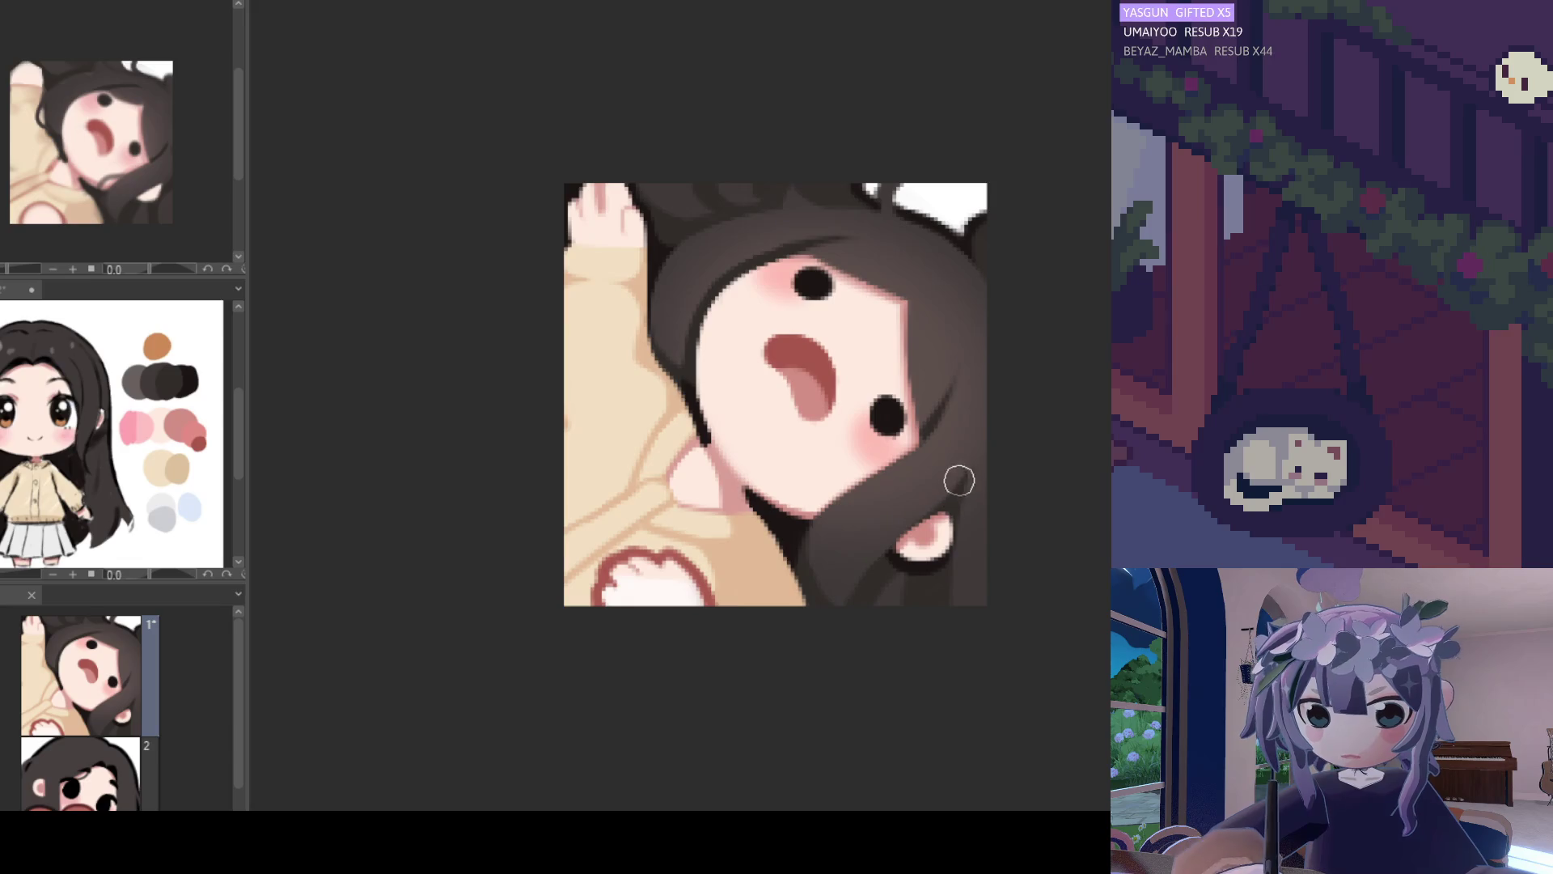
drag(957, 368, 918, 436)
key(ctrl+z)
key(ctrl+z)
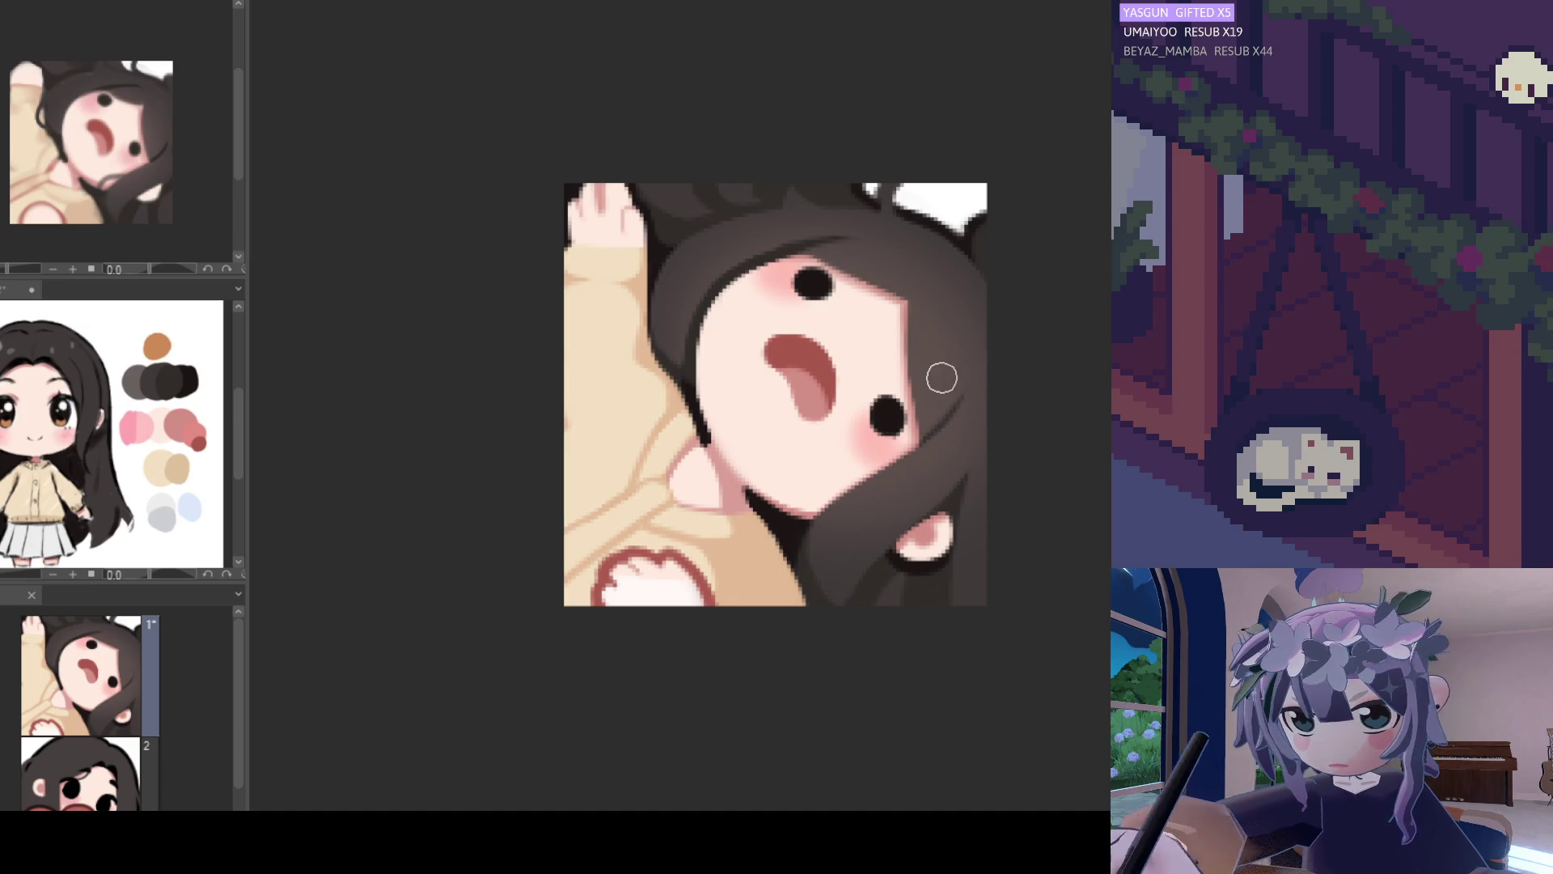
scroll(942, 381, down, 3)
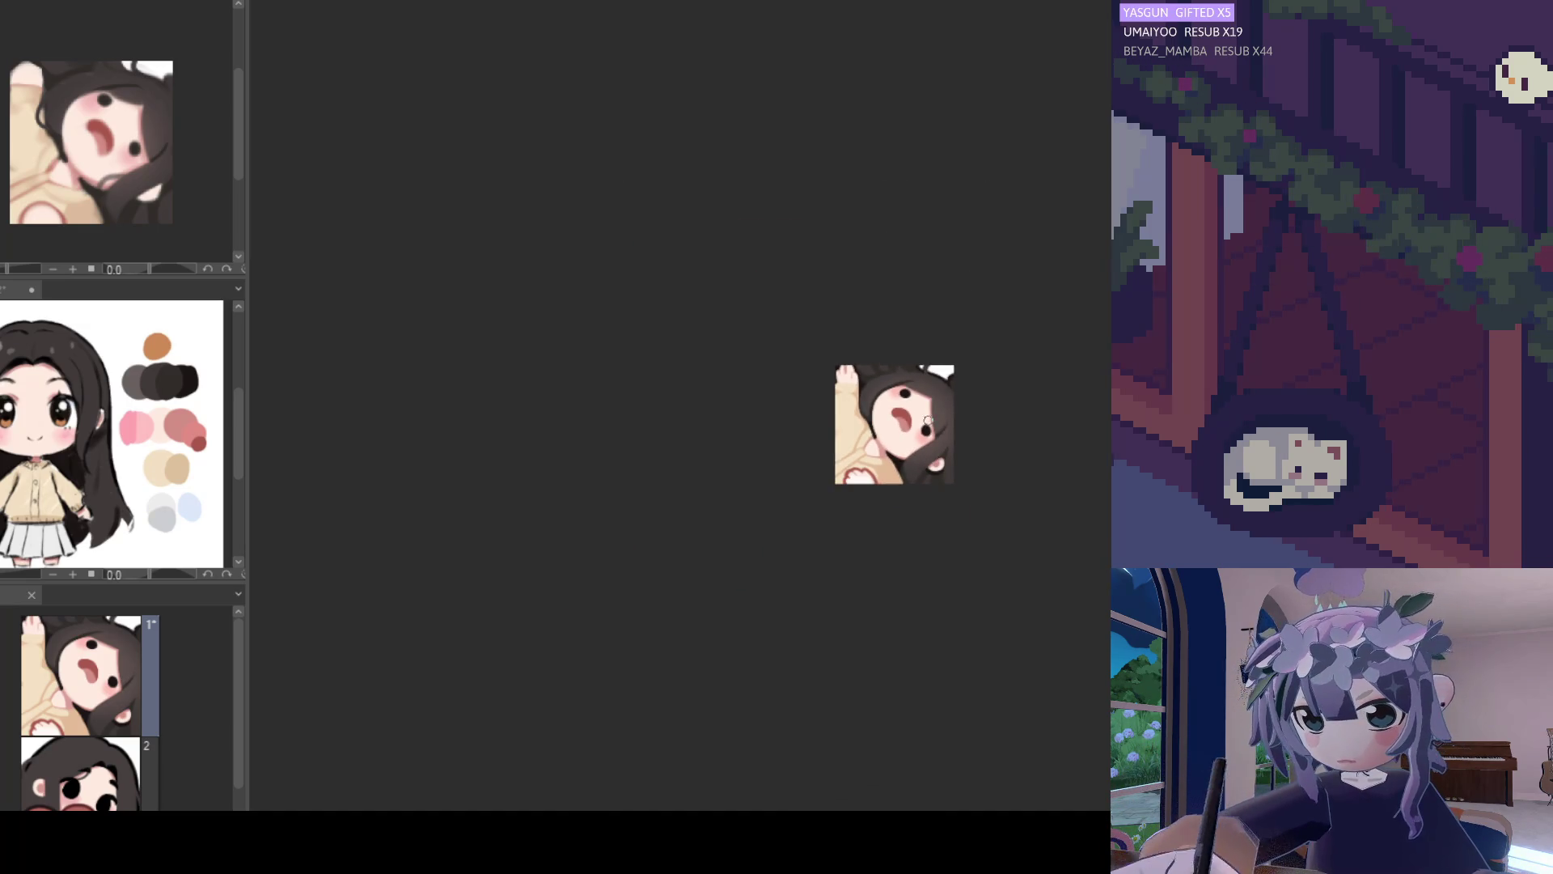
scroll(938, 404, up, 3)
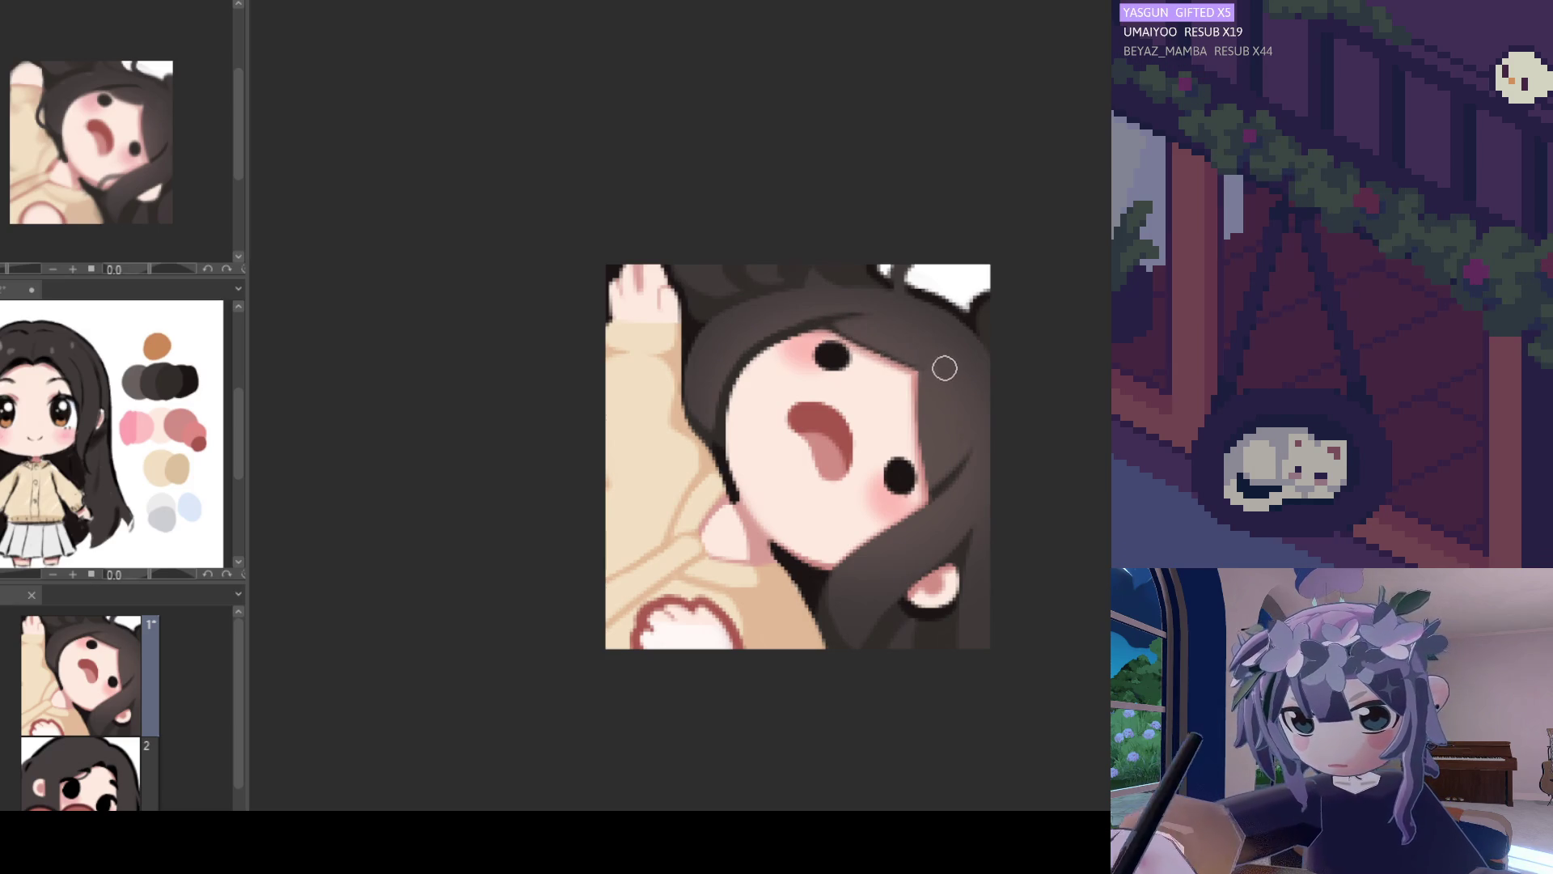
drag(922, 373, 921, 437)
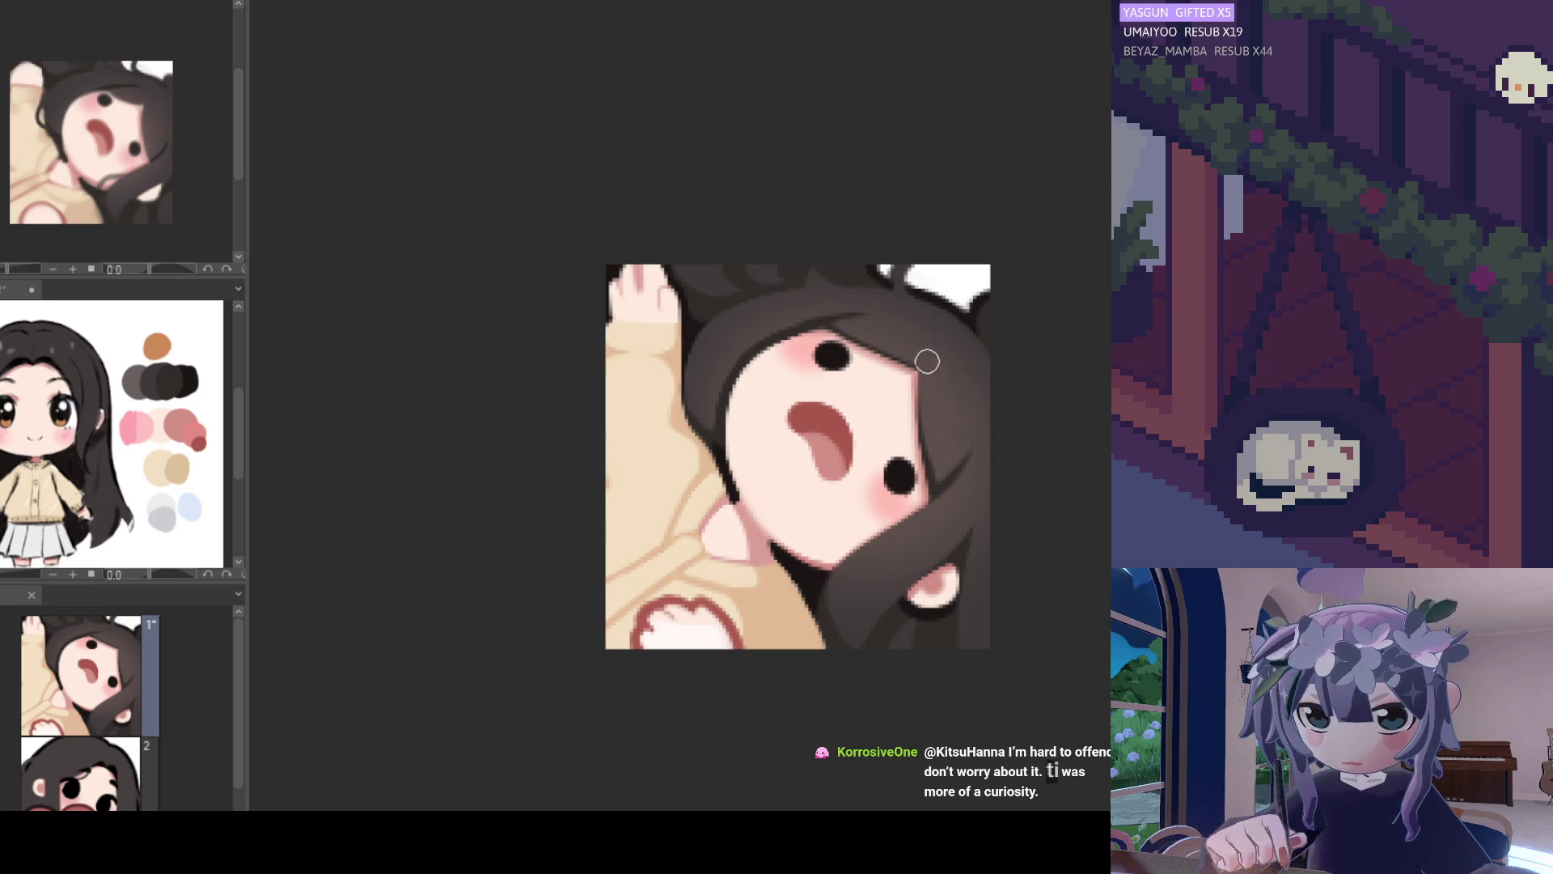
scroll(770, 431, down, 2)
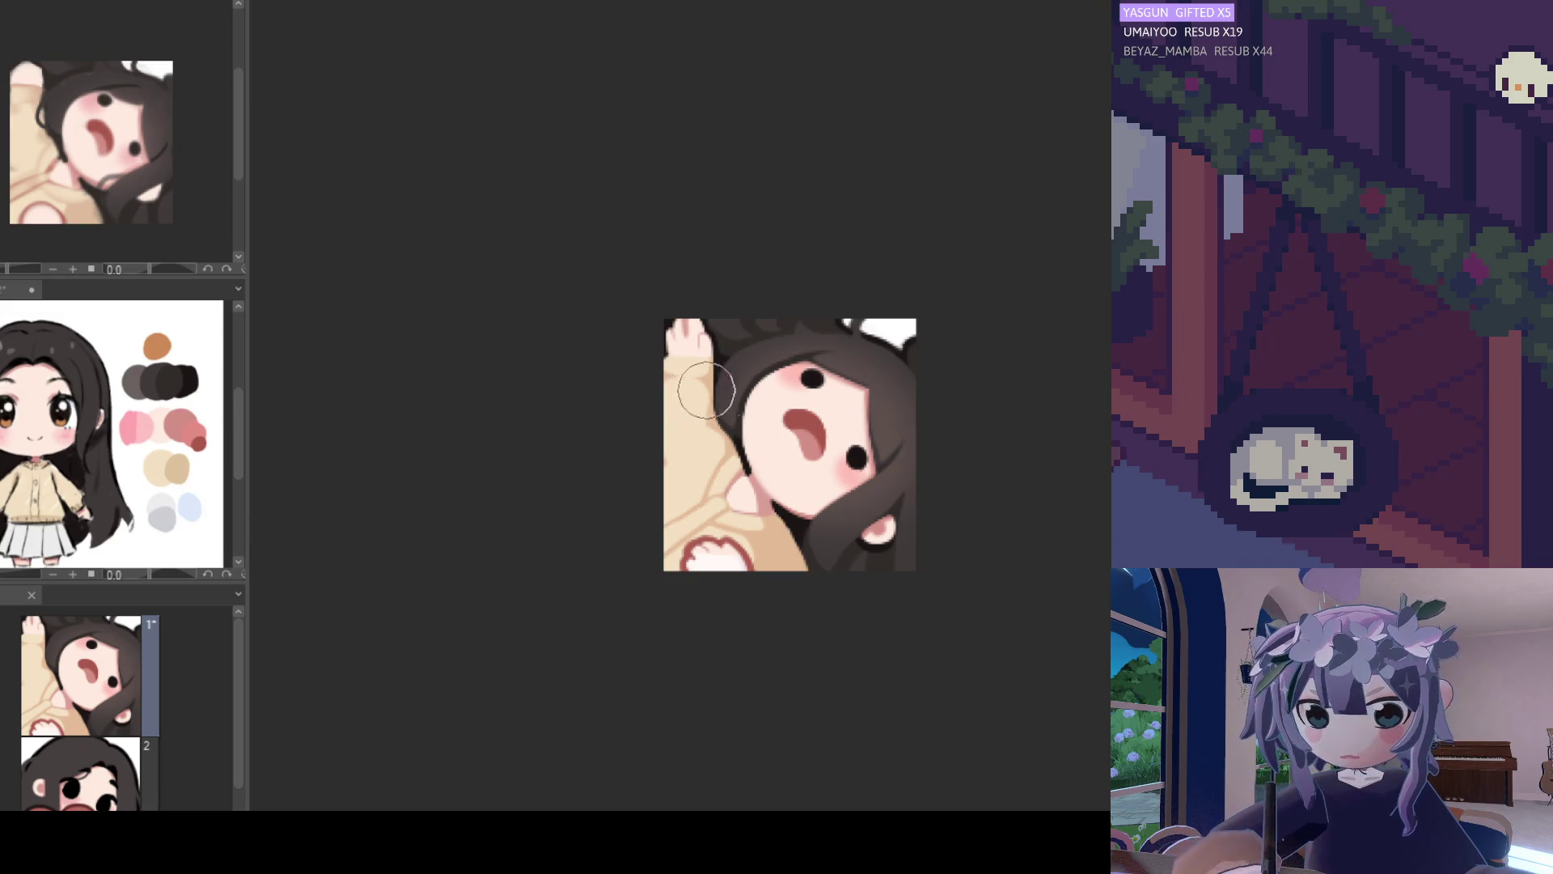
Brush a darker strand along the chibi girl's hairline, toggling undo and redo to compare.
key(ctrl+plus)
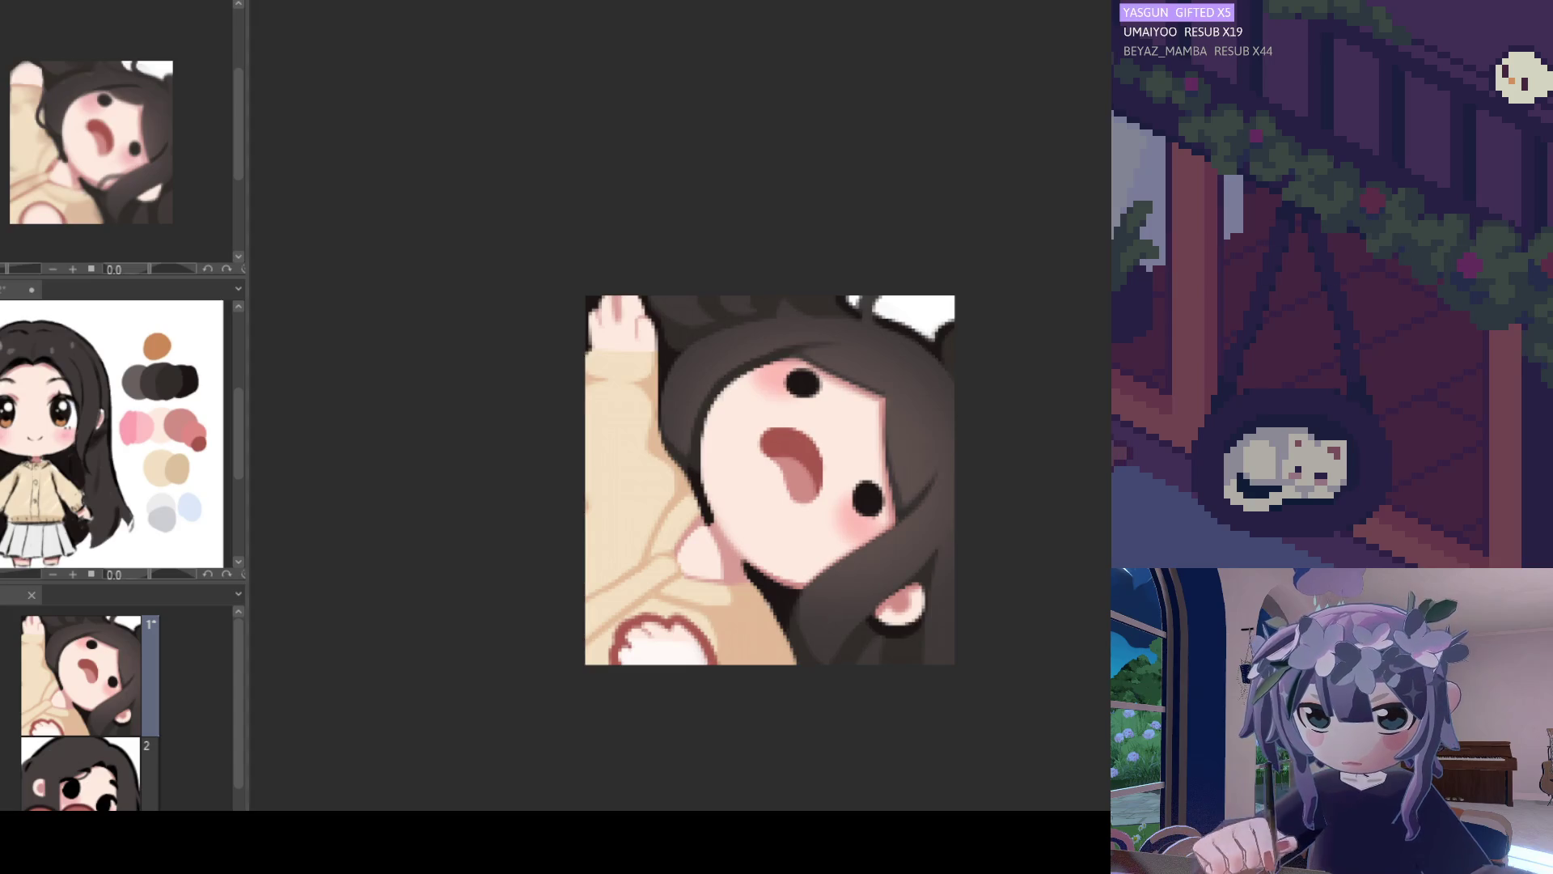
scroll(711, 323, up, 2)
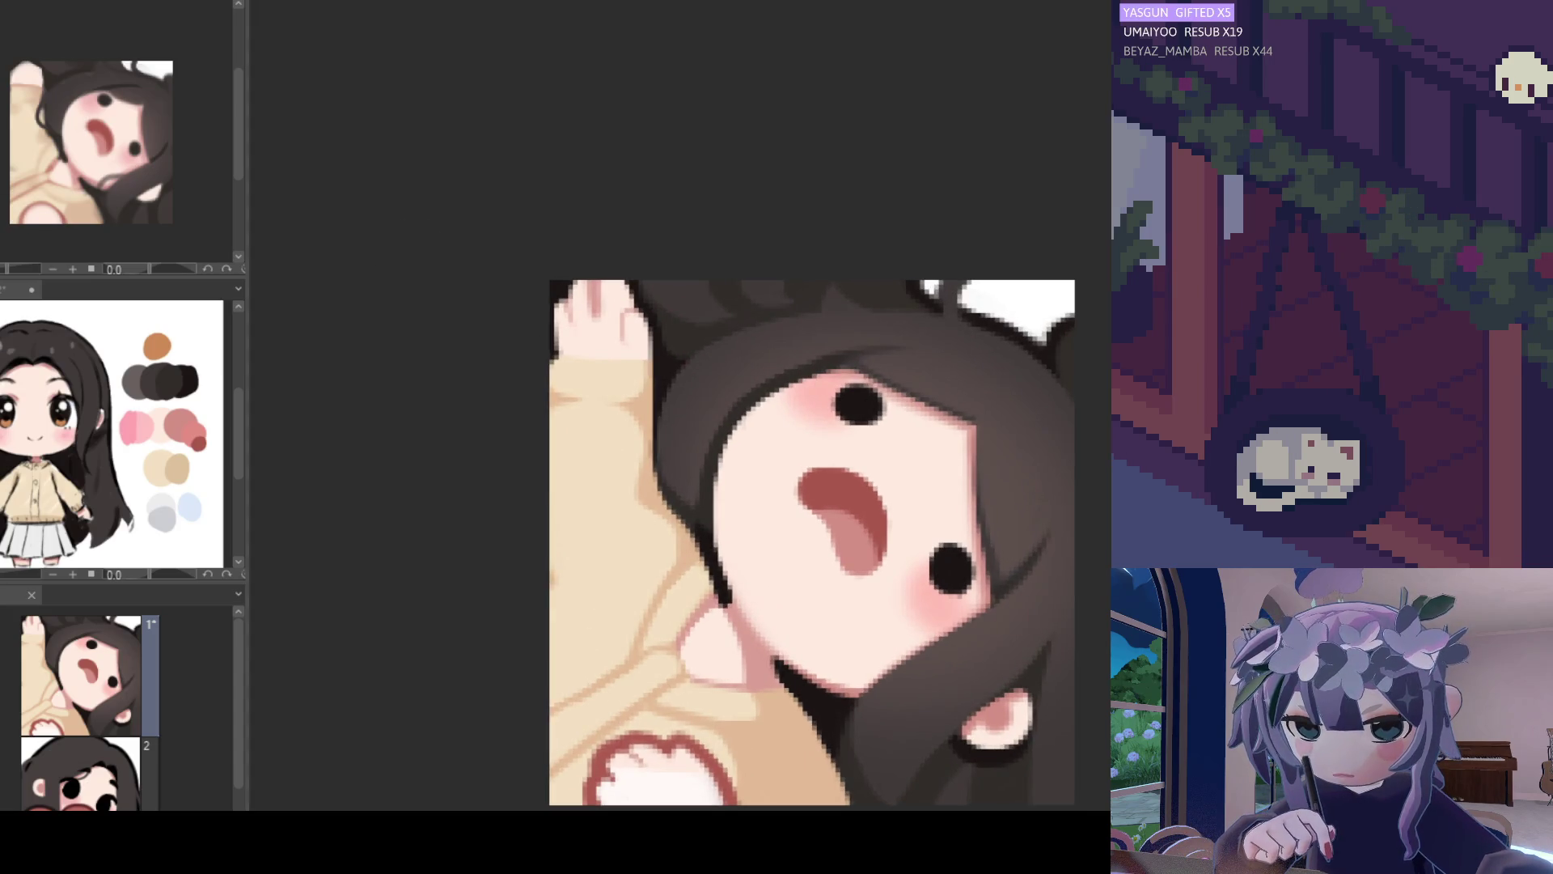
scroll(696, 383, up, 1)
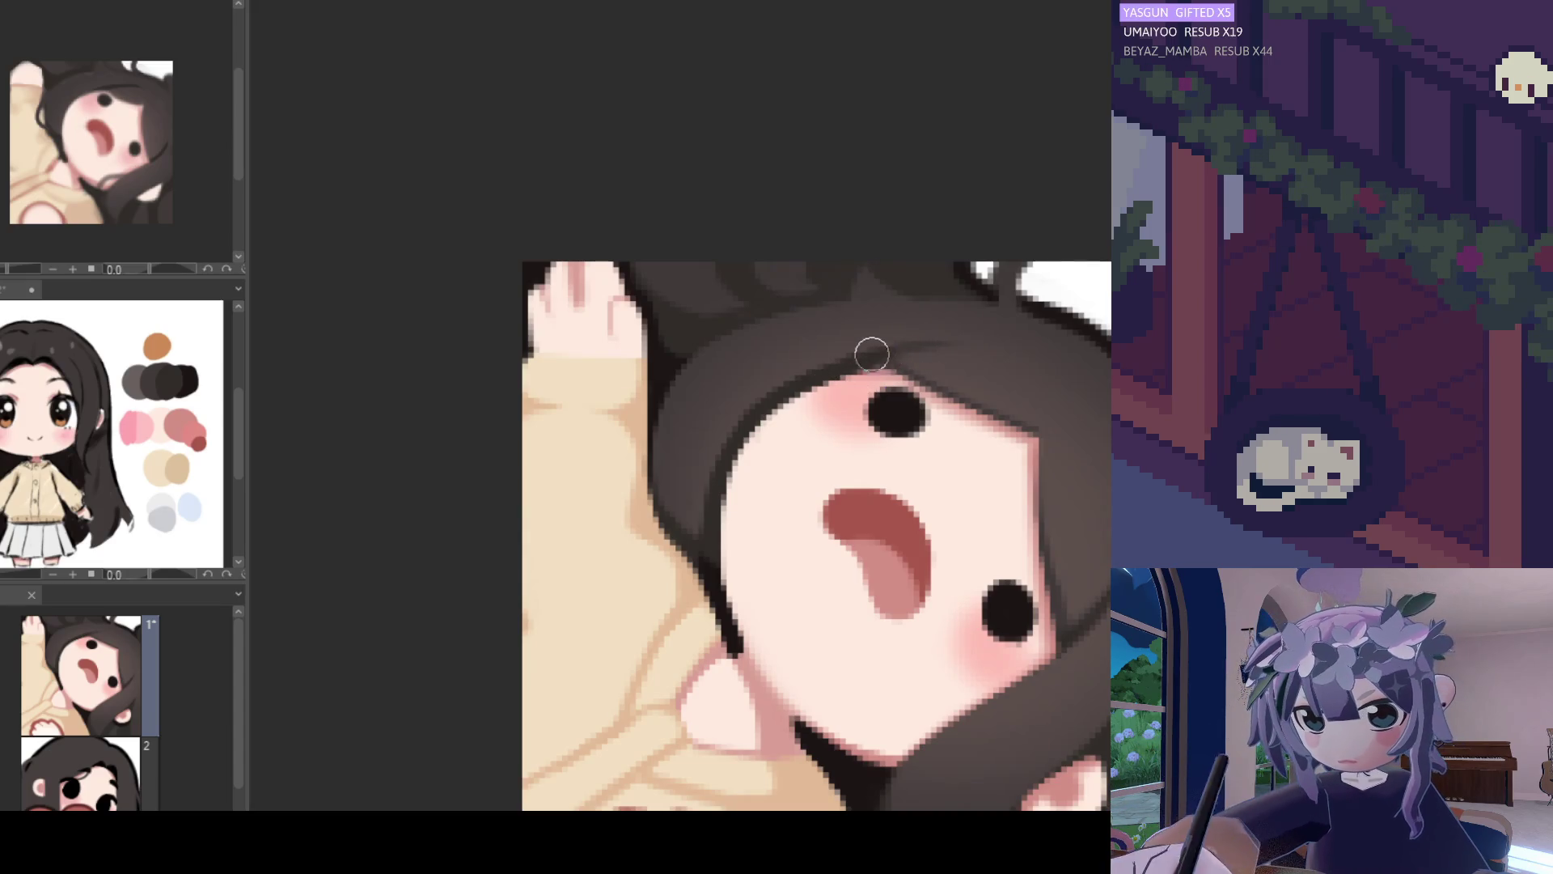
drag(956, 341, 860, 373)
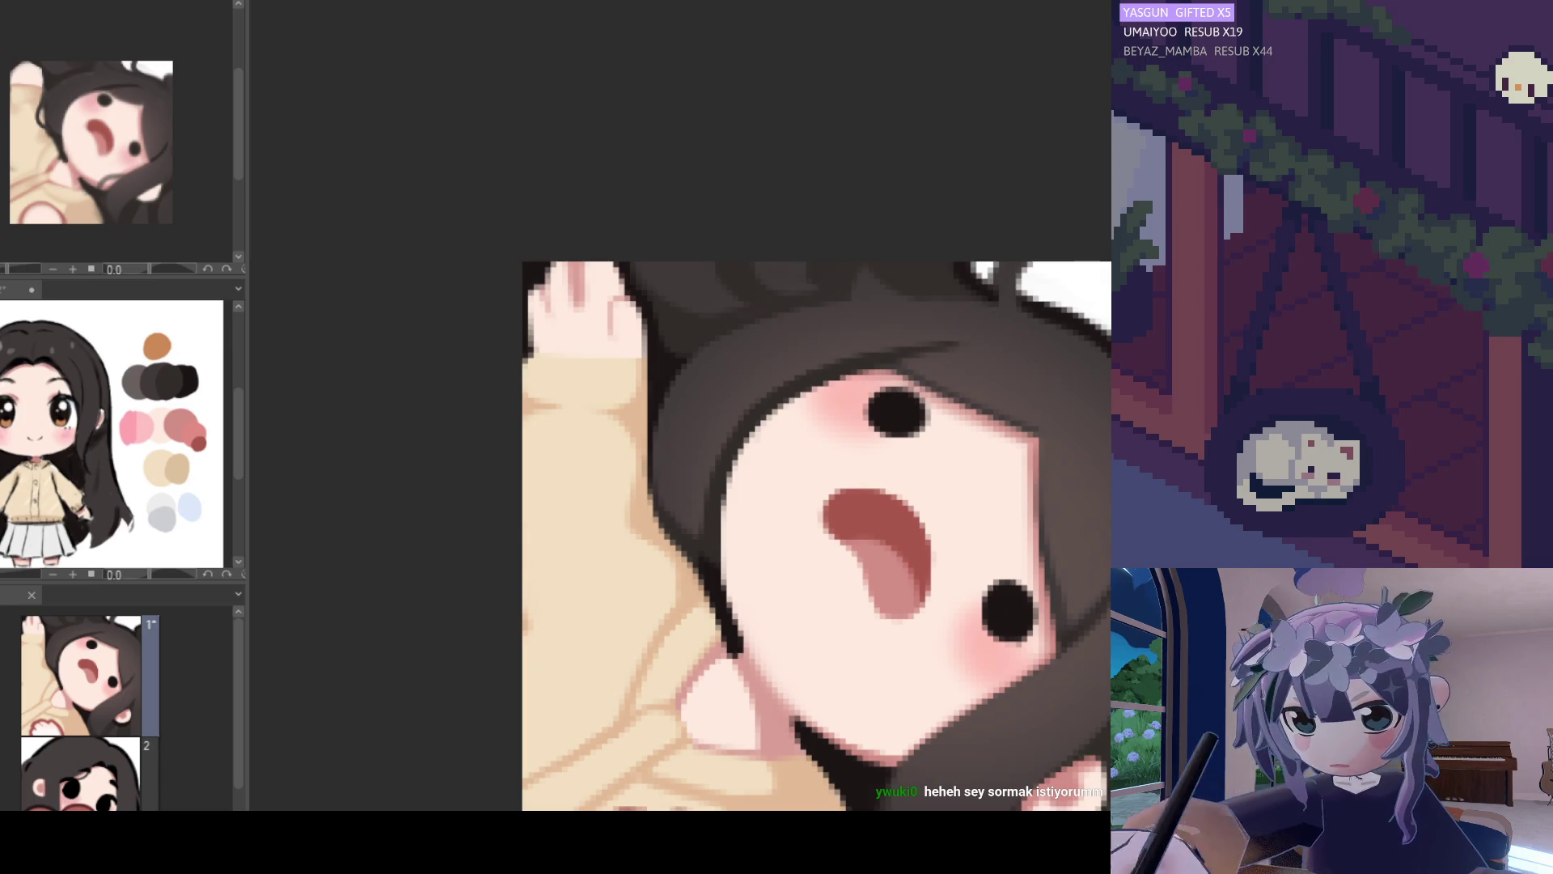
scroll(1057, 597, down, 2)
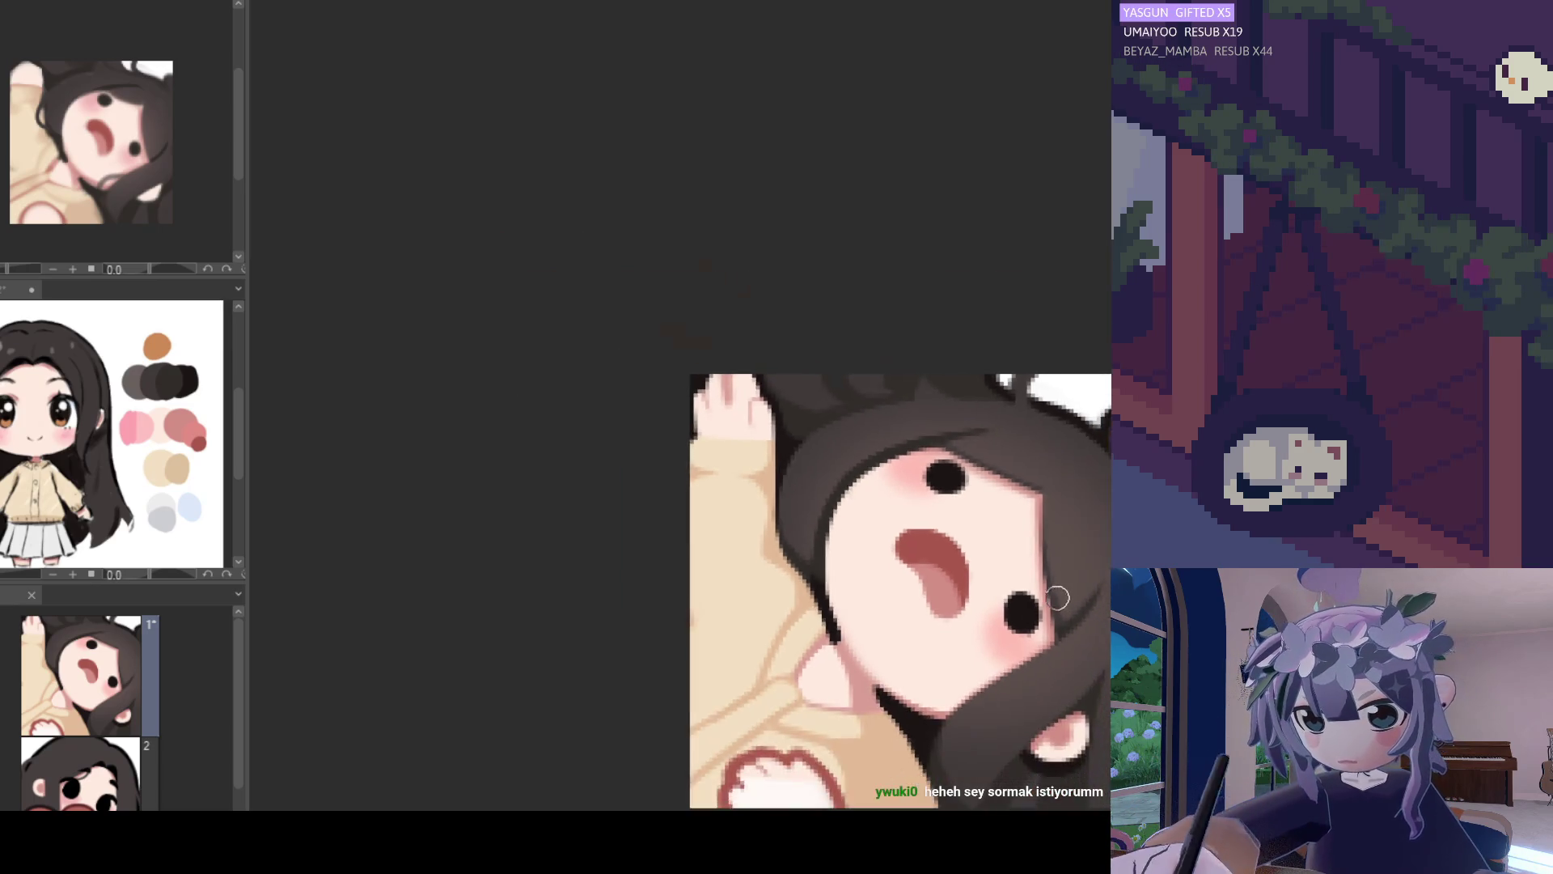
scroll(1057, 597, down, 2)
scroll(858, 530, up, 1)
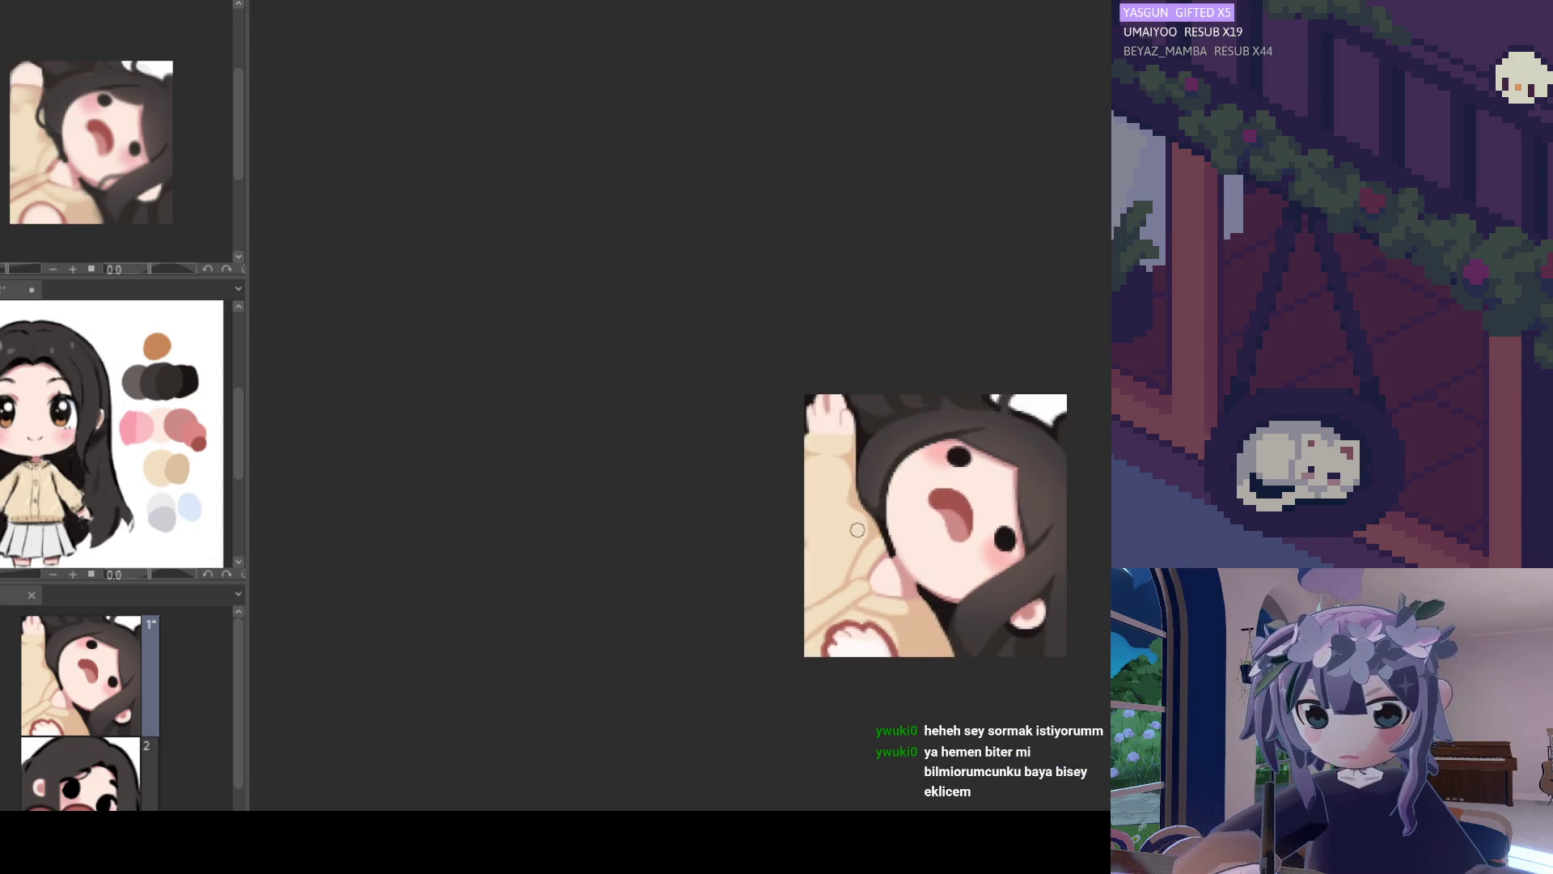
scroll(853, 518, up, 3)
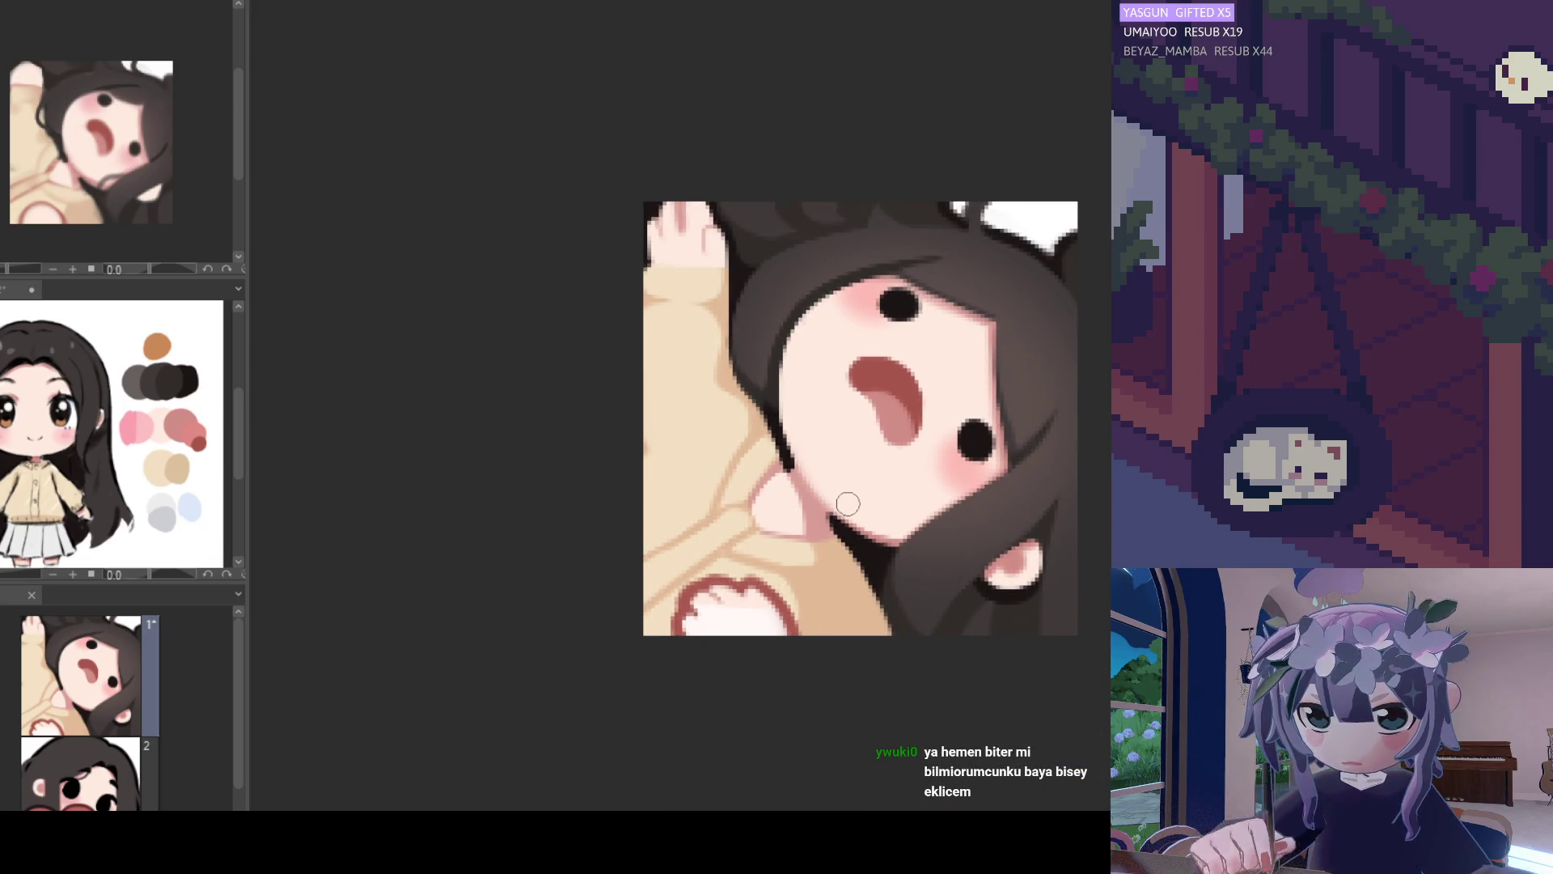
scroll(848, 503, down, 2)
scroll(847, 503, up, 1)
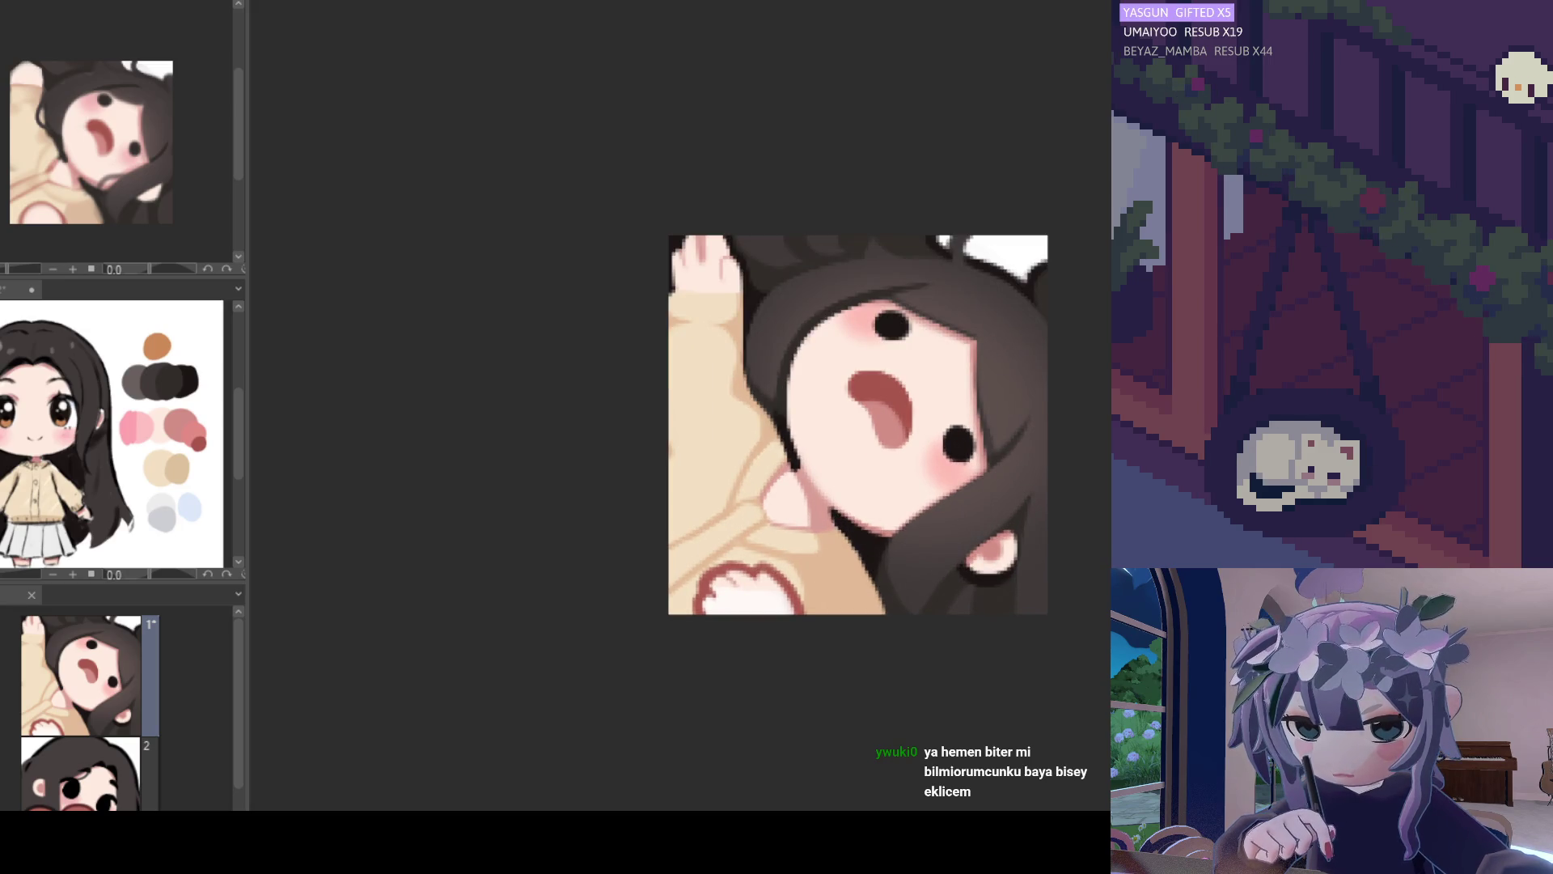
key(ctrl+z)
key(ctrl+y)
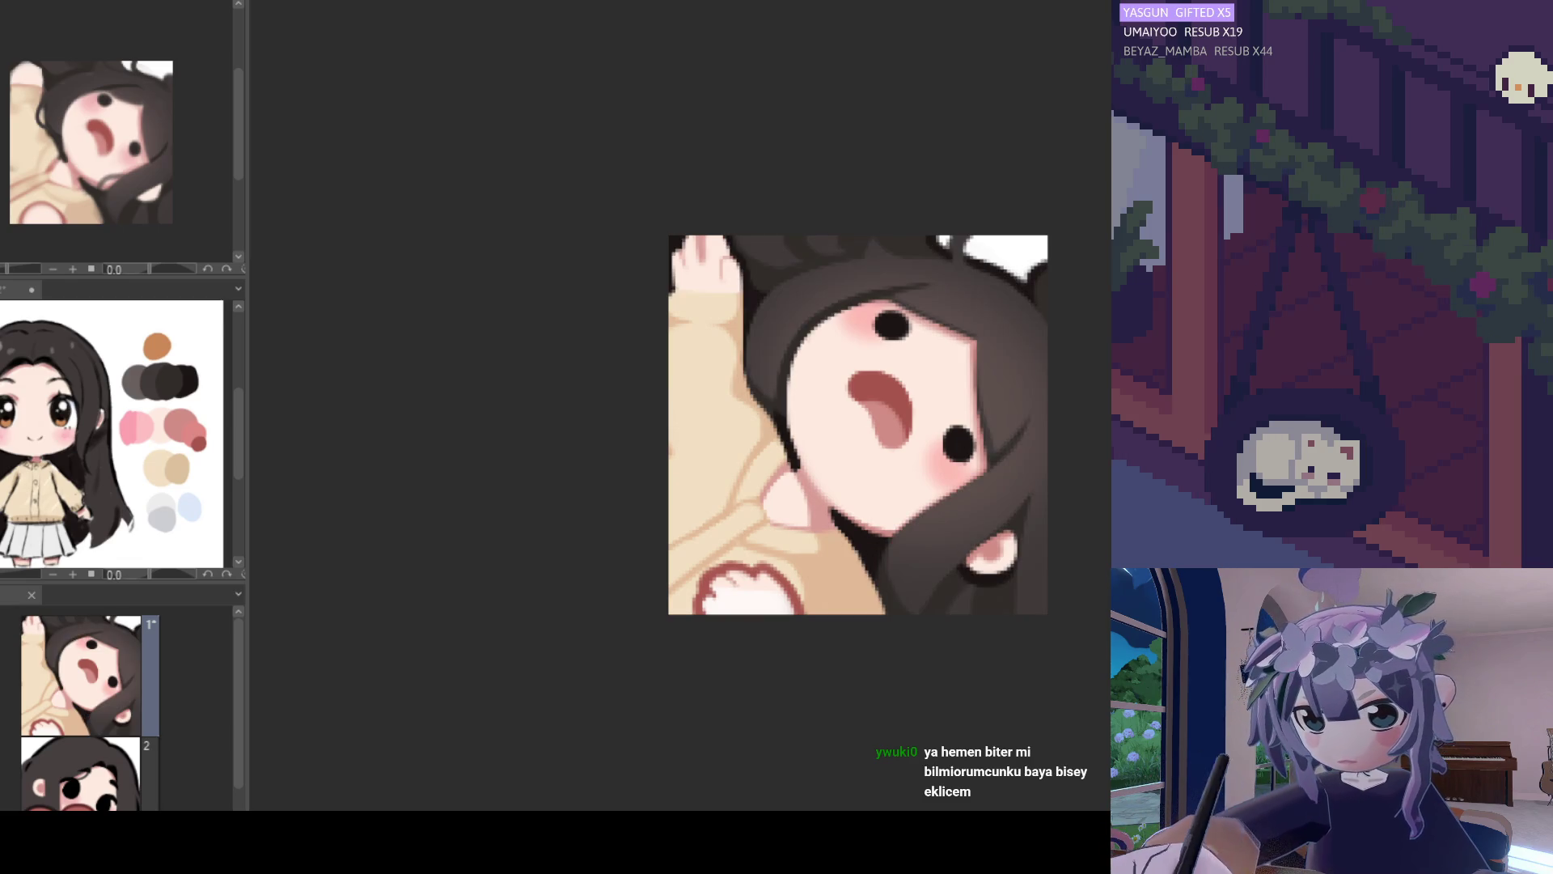
Touch up the hair edge beside the girl's cheek.
scroll(596, 454, up, 5)
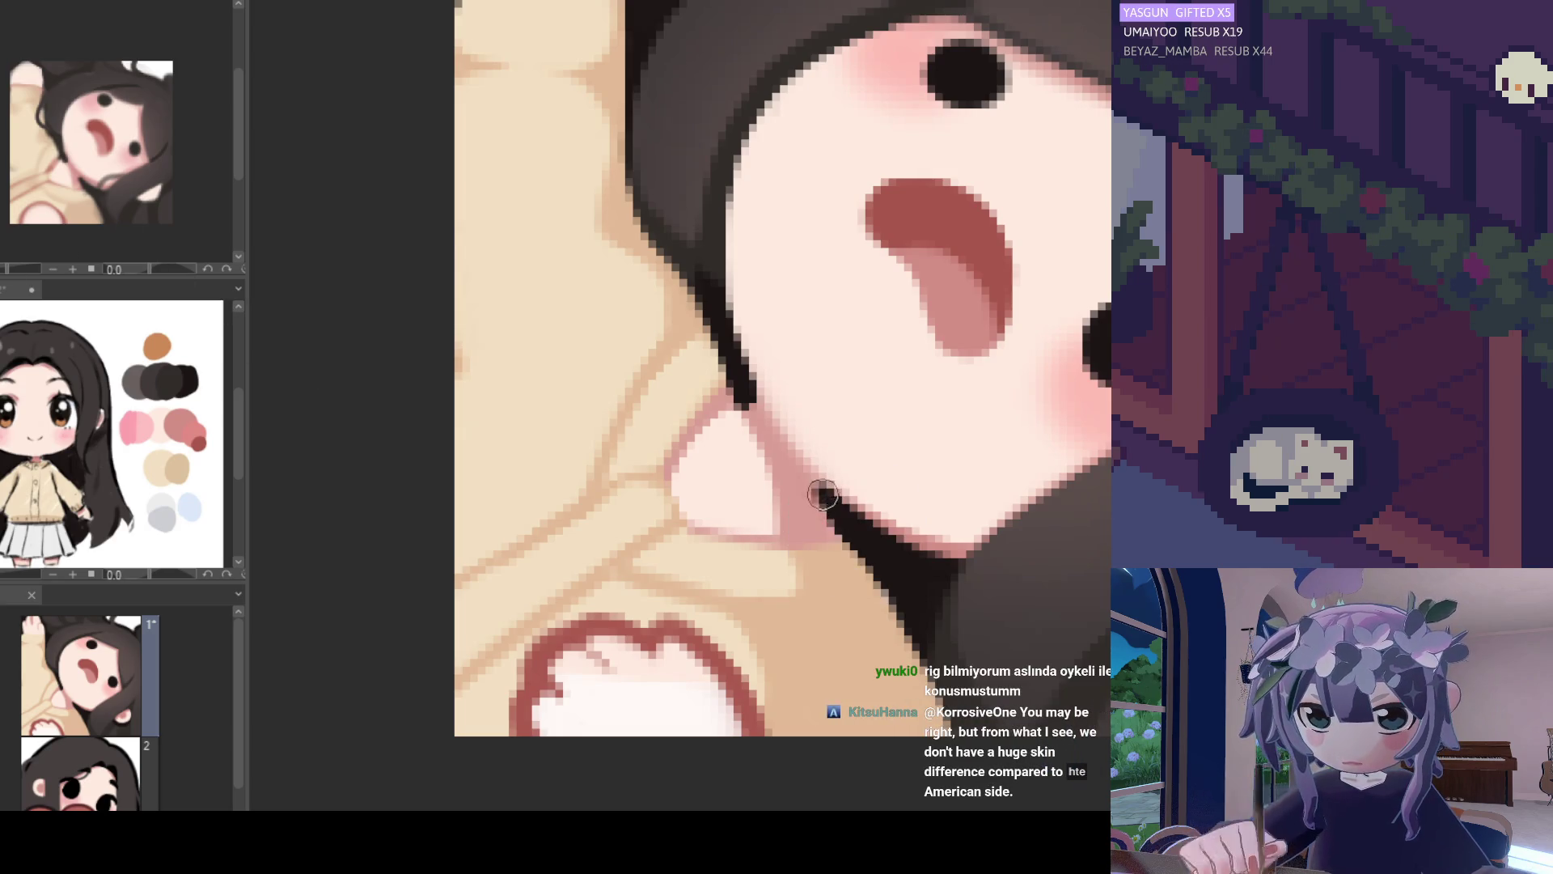
drag(833, 483, 820, 469)
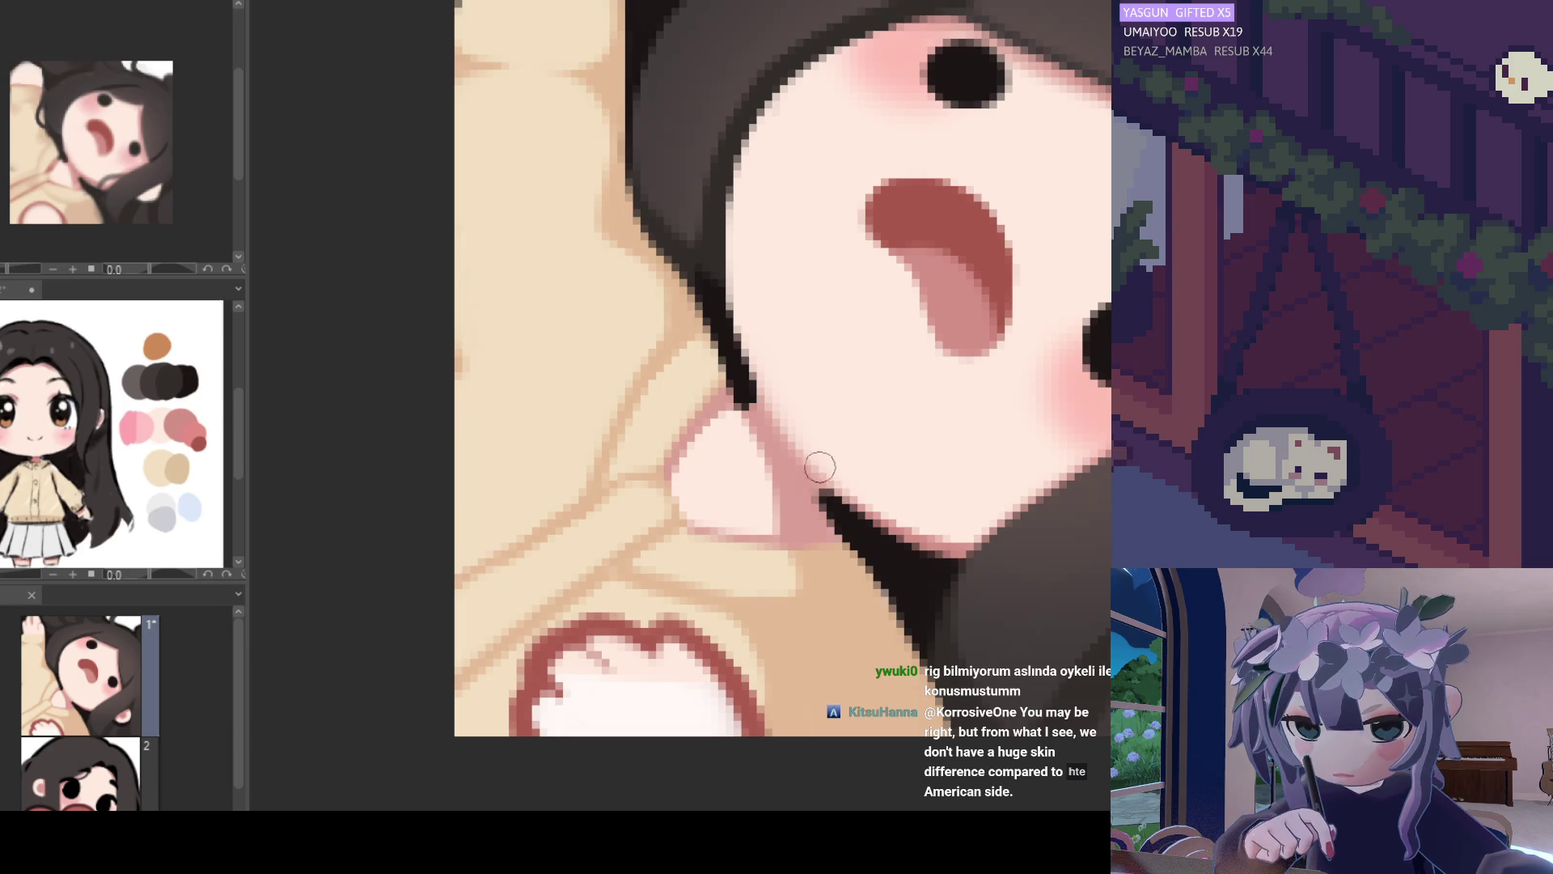
scroll(754, 437, down, 10)
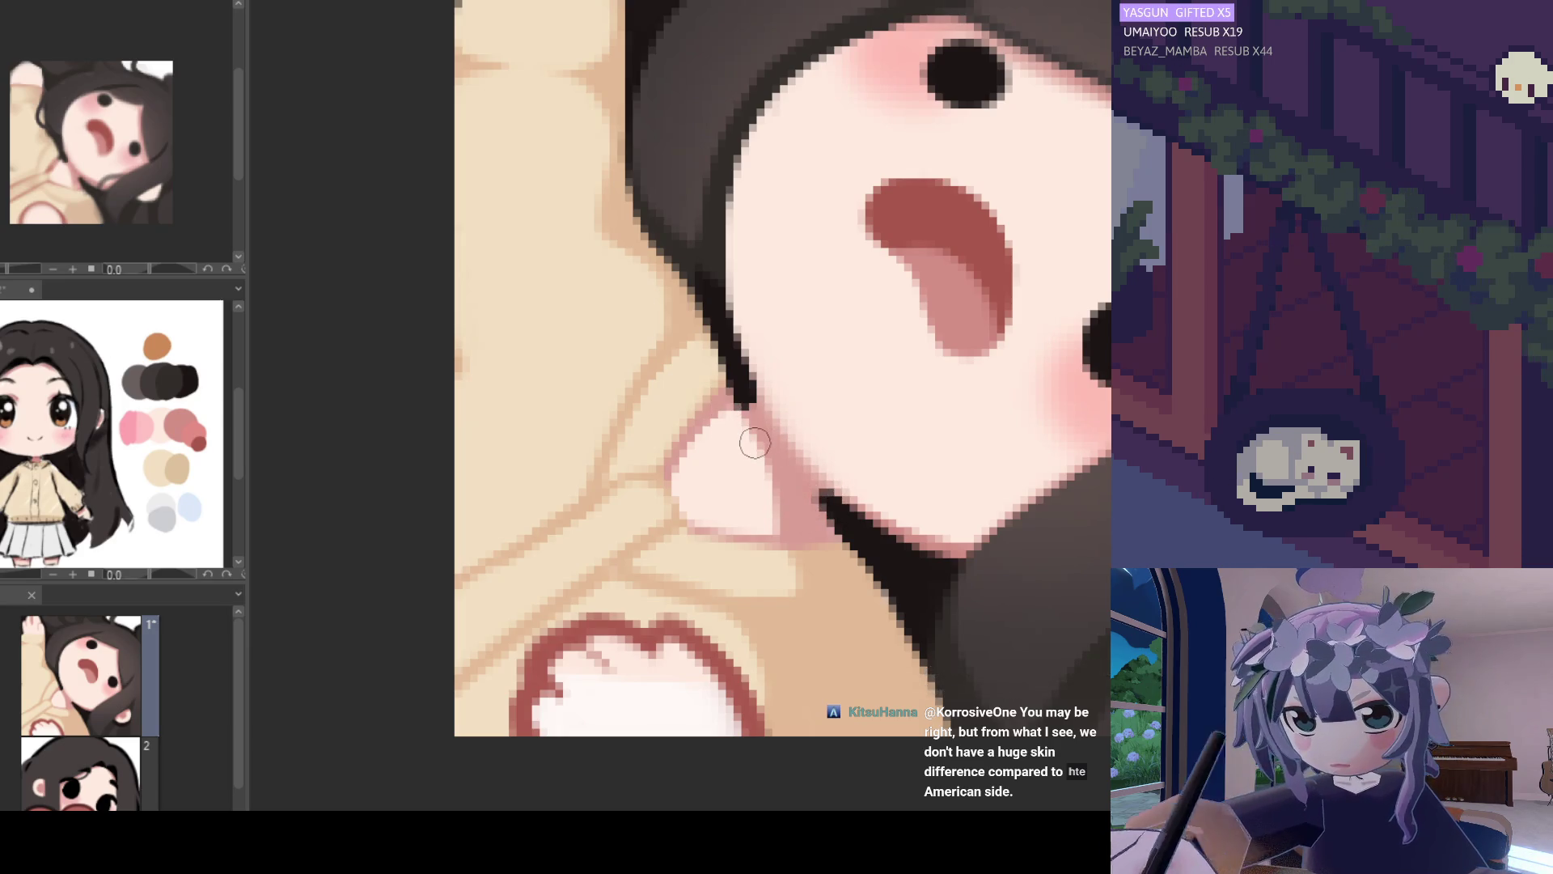
scroll(817, 549, down, 1)
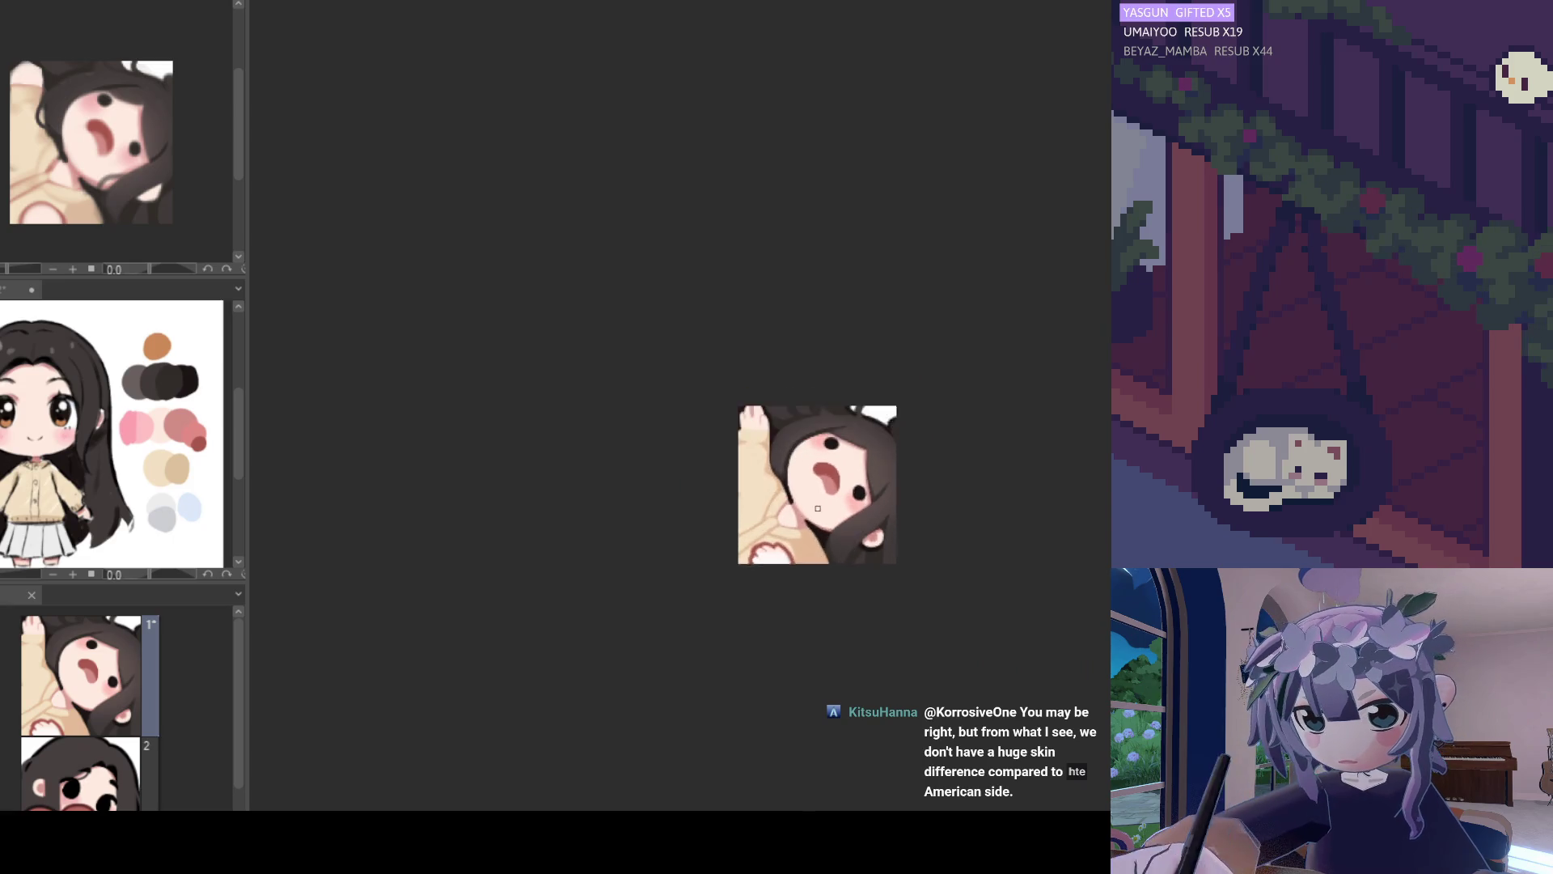
scroll(801, 518, up, 6)
alt+click(745, 433)
drag(739, 408, 752, 475)
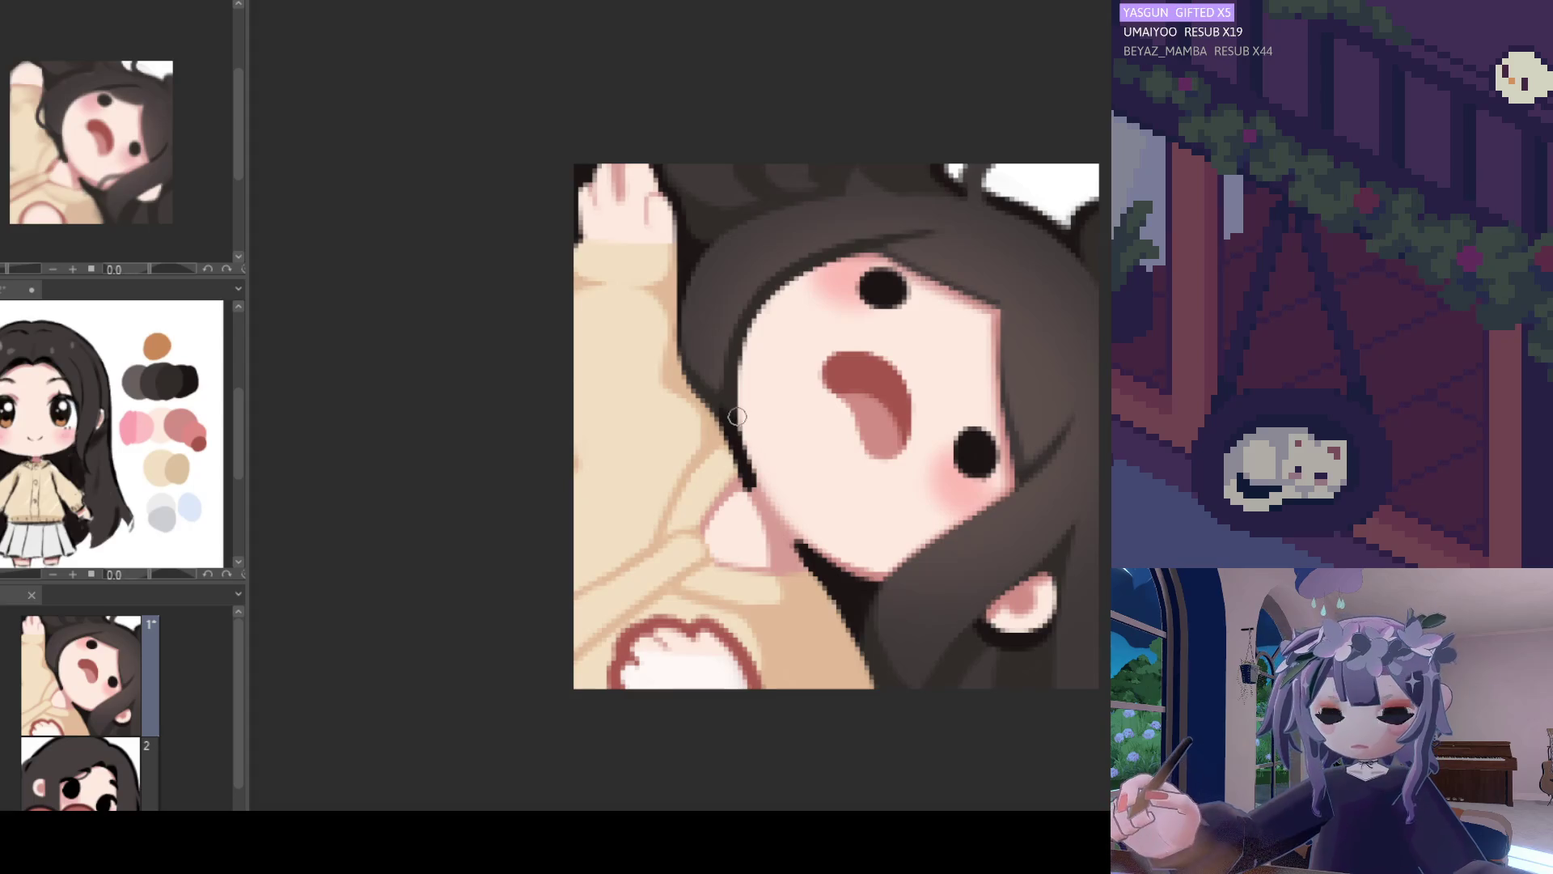
drag(737, 416, 746, 490)
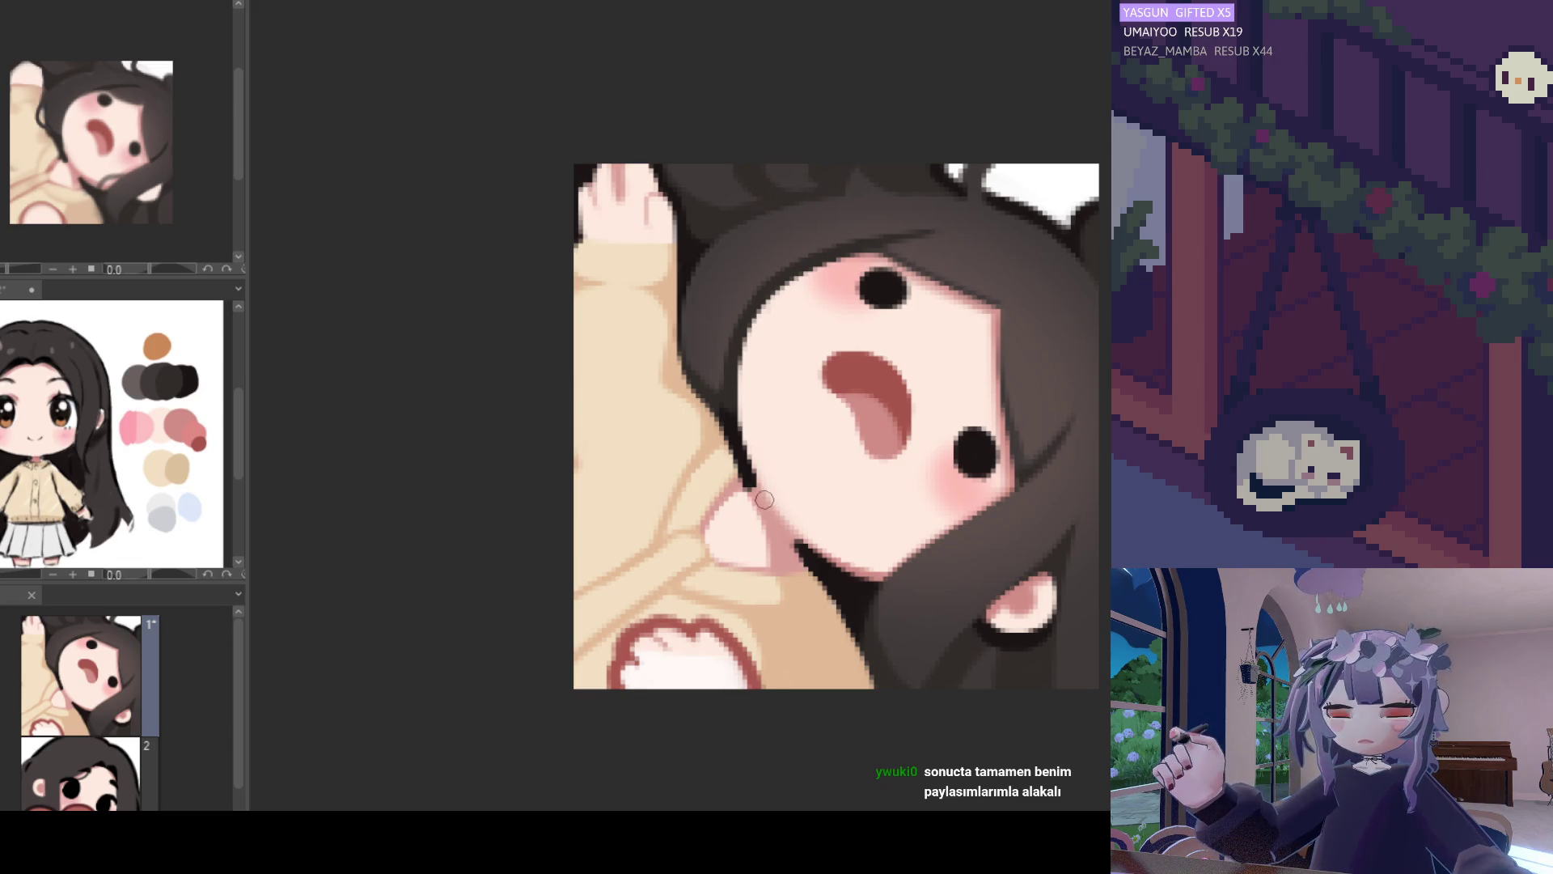
scroll(753, 496, down, 5)
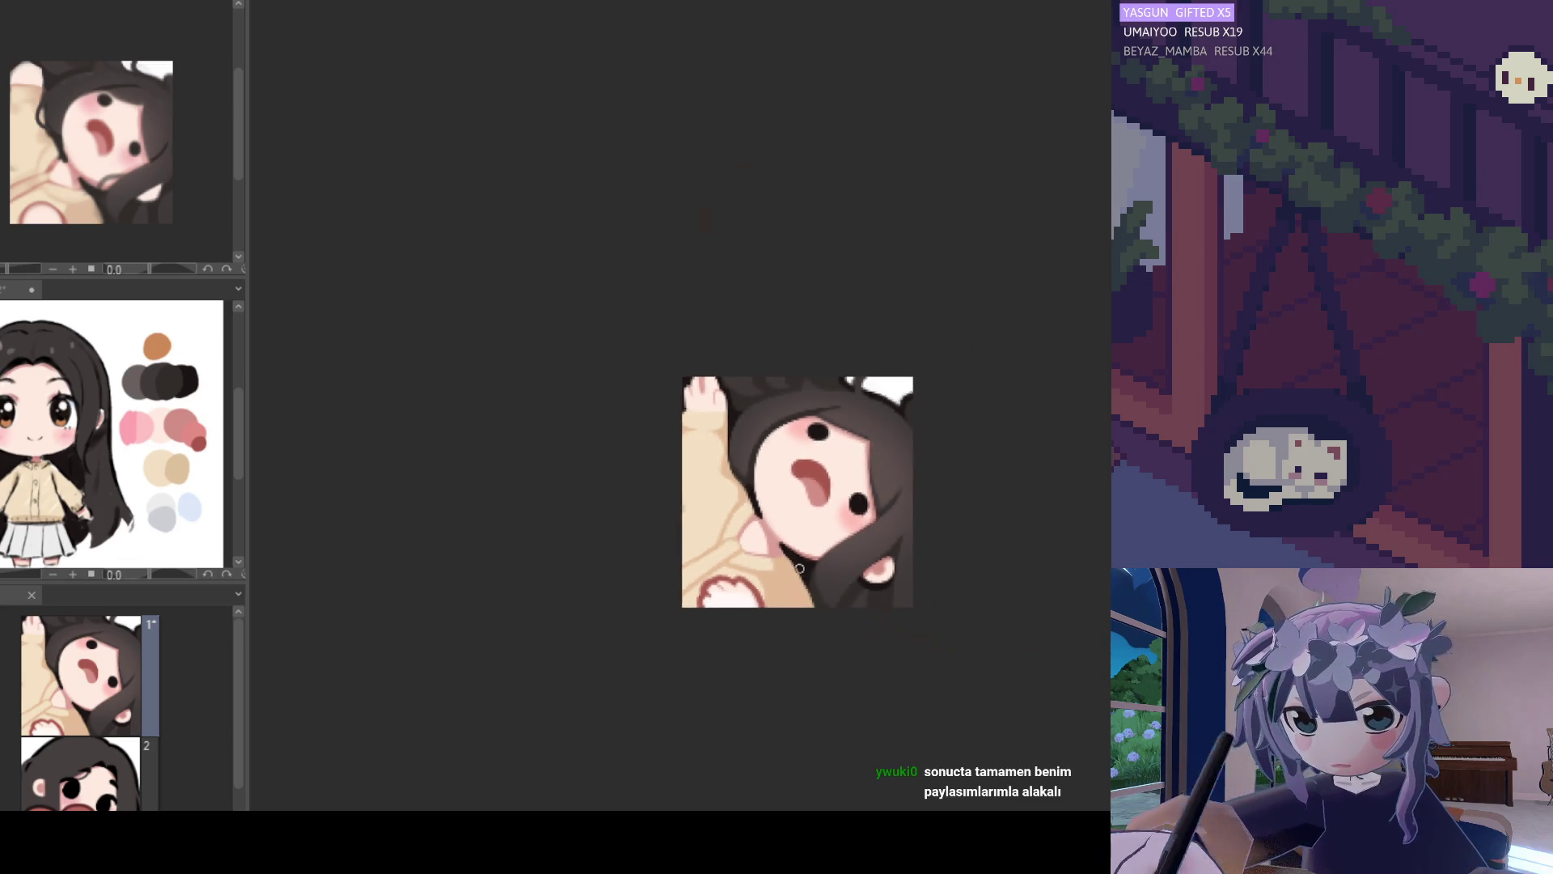
scroll(776, 531, up, 3)
scroll(776, 530, up, 2)
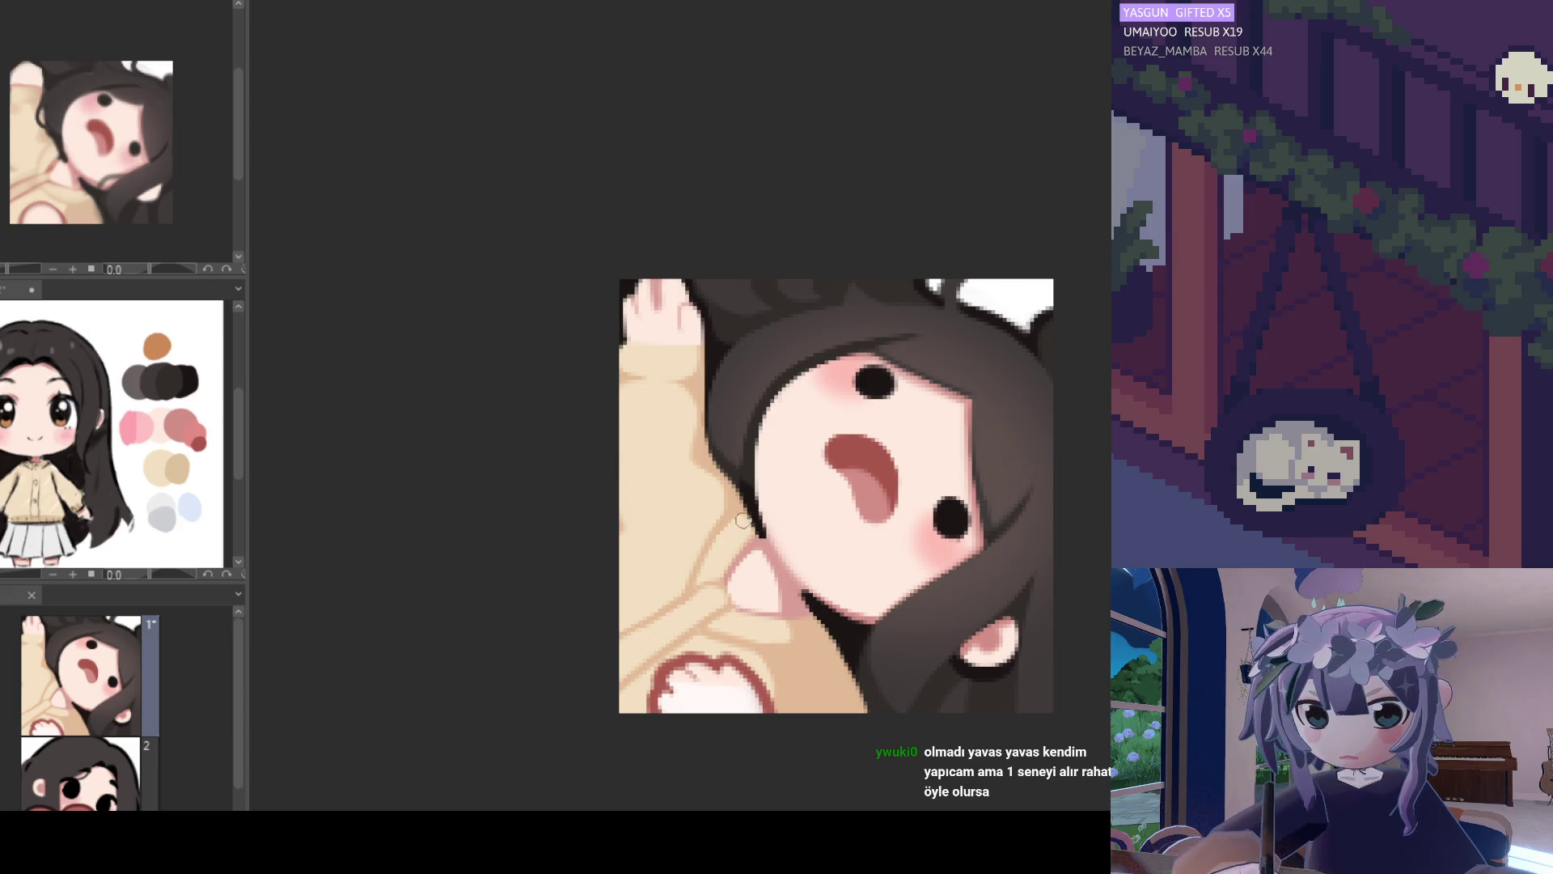
key(ctrl+minus)
key(ctrl+minus)
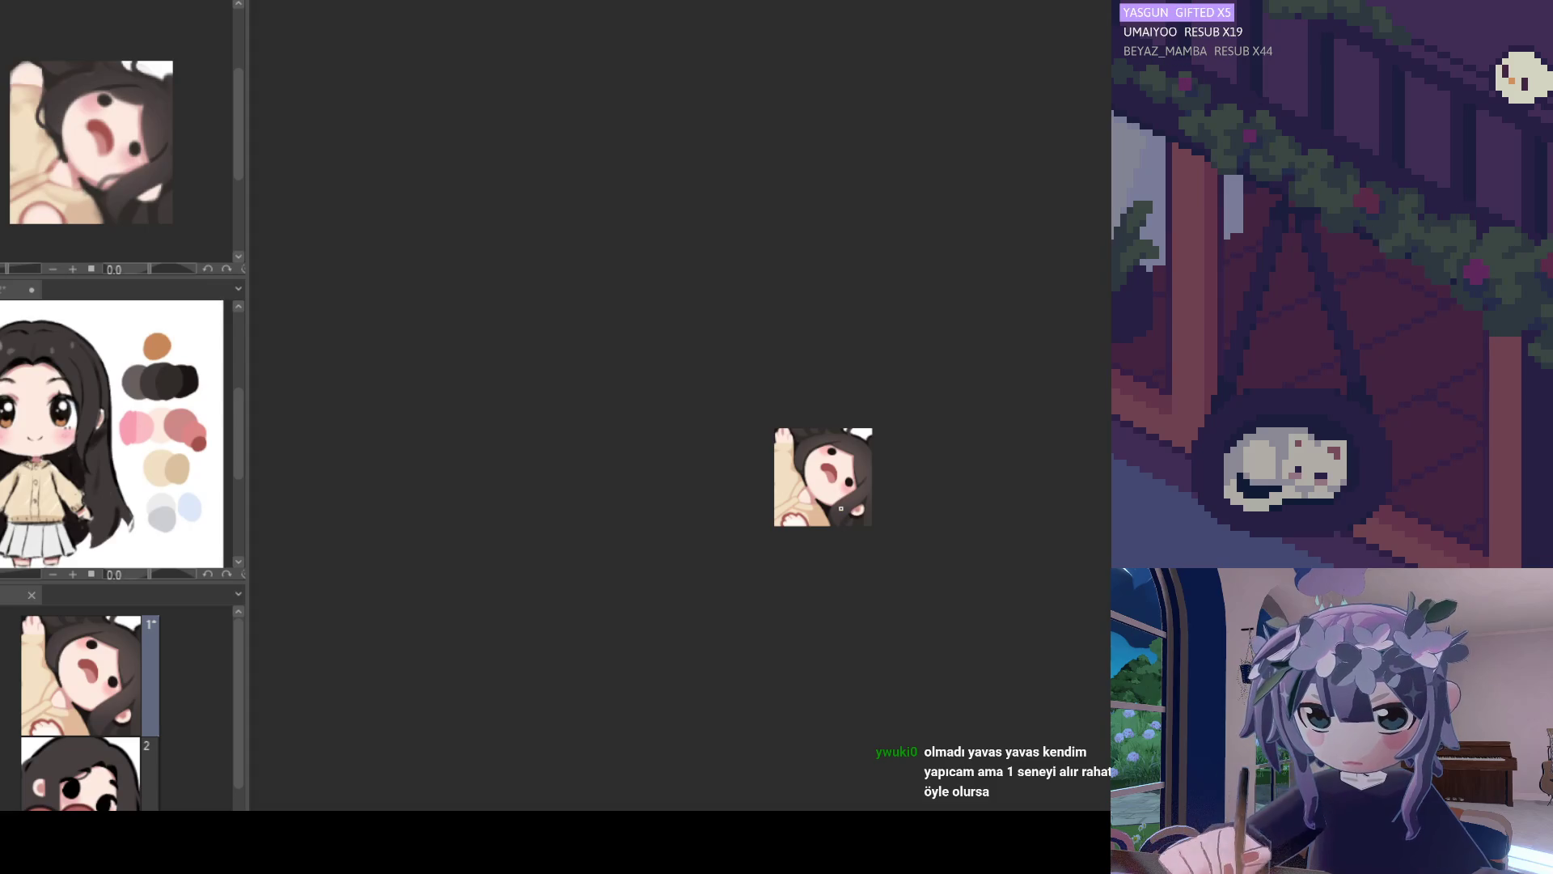
scroll(834, 498, up, 4)
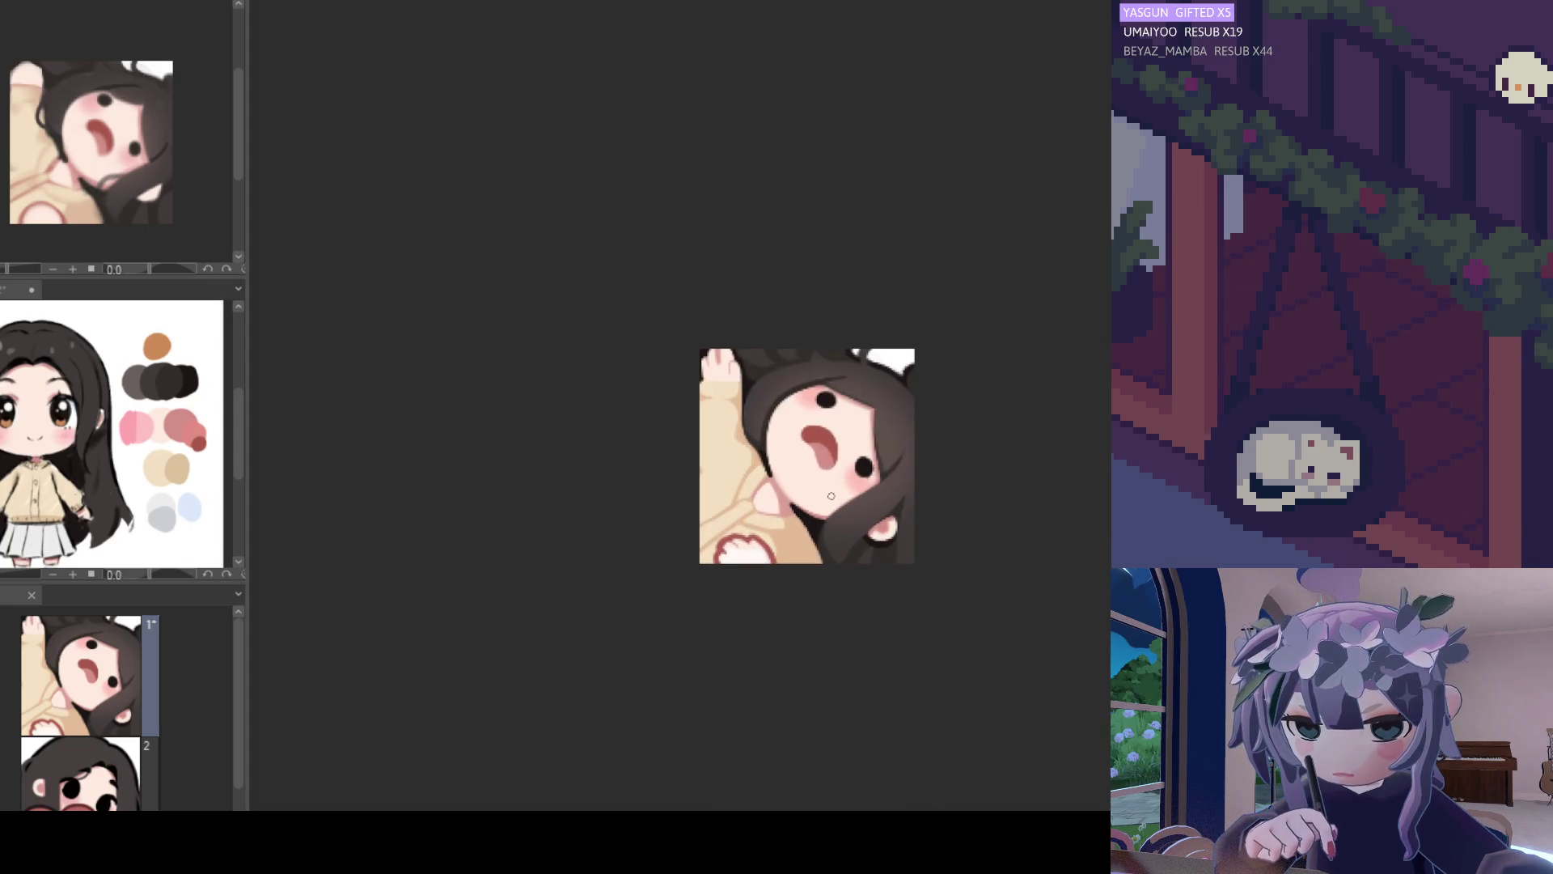
scroll(832, 497, up, 2)
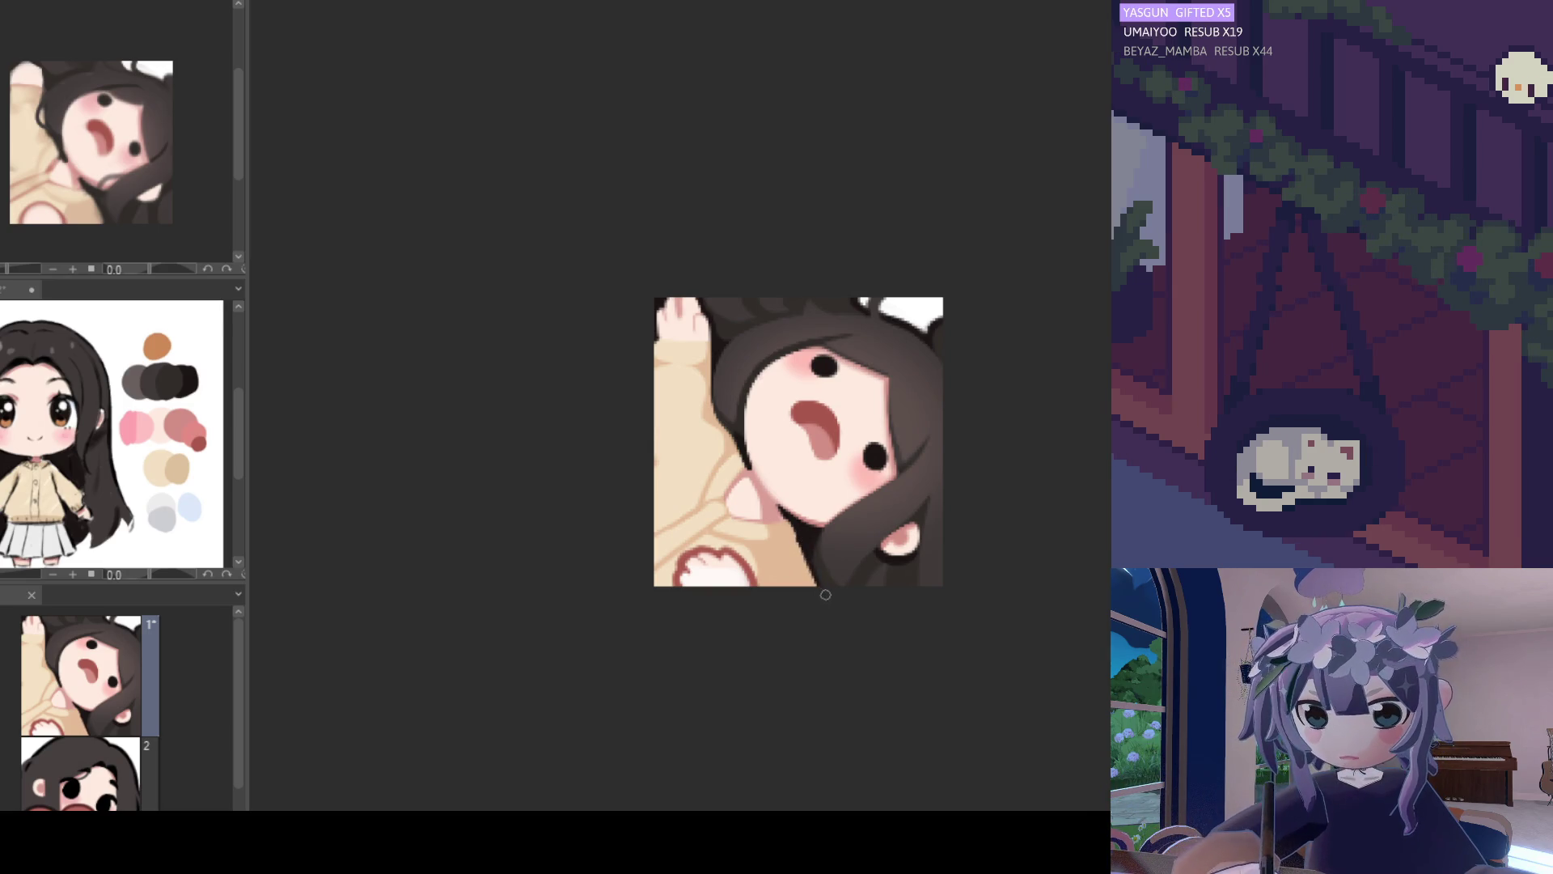
key(h)
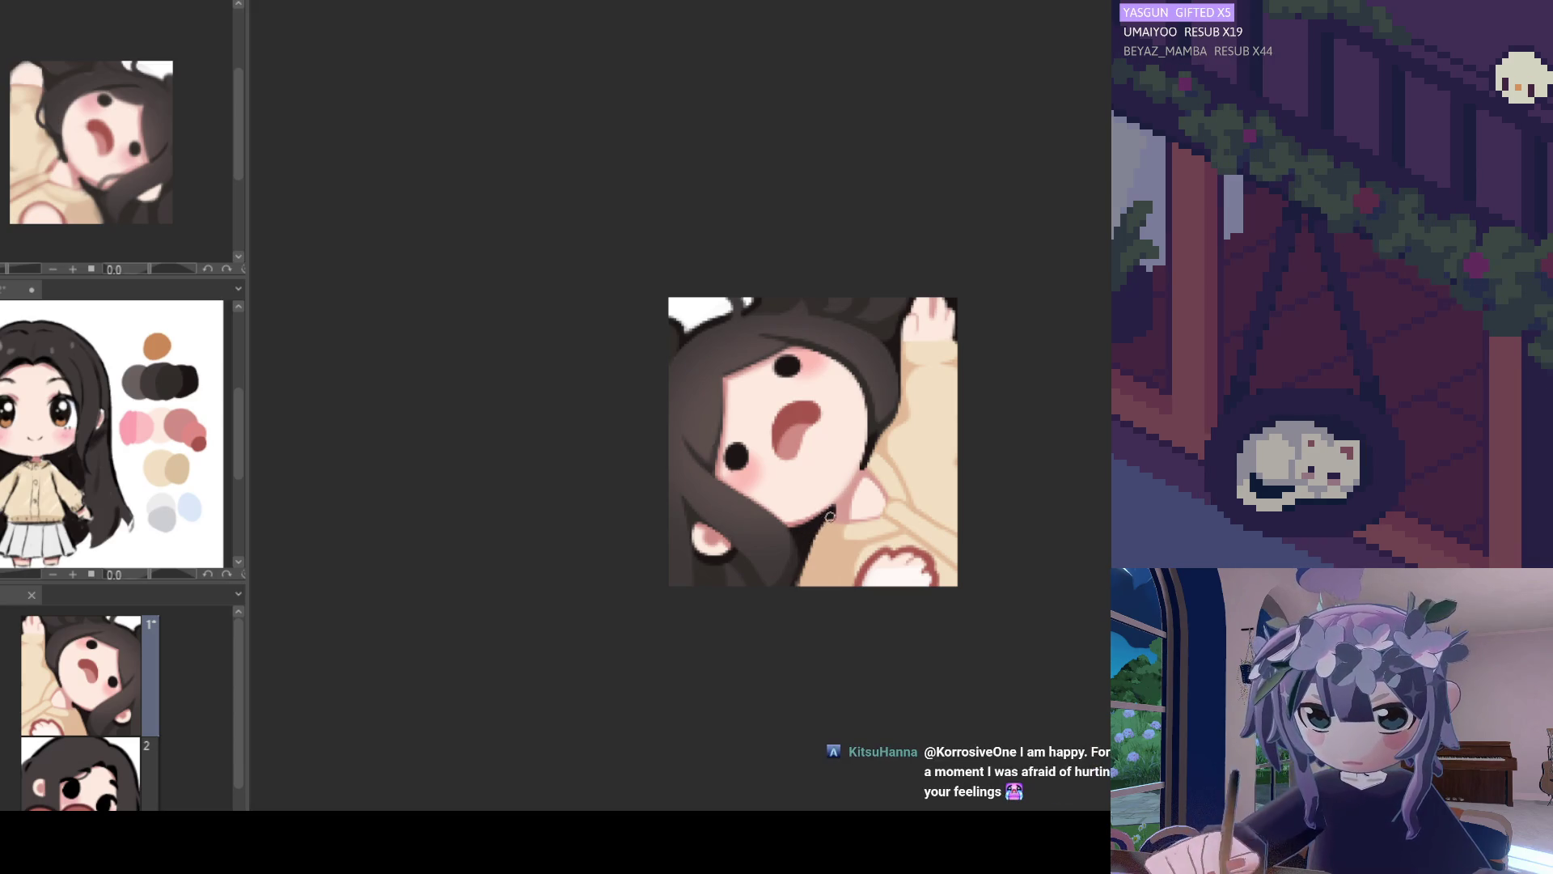
key(h)
key(h)
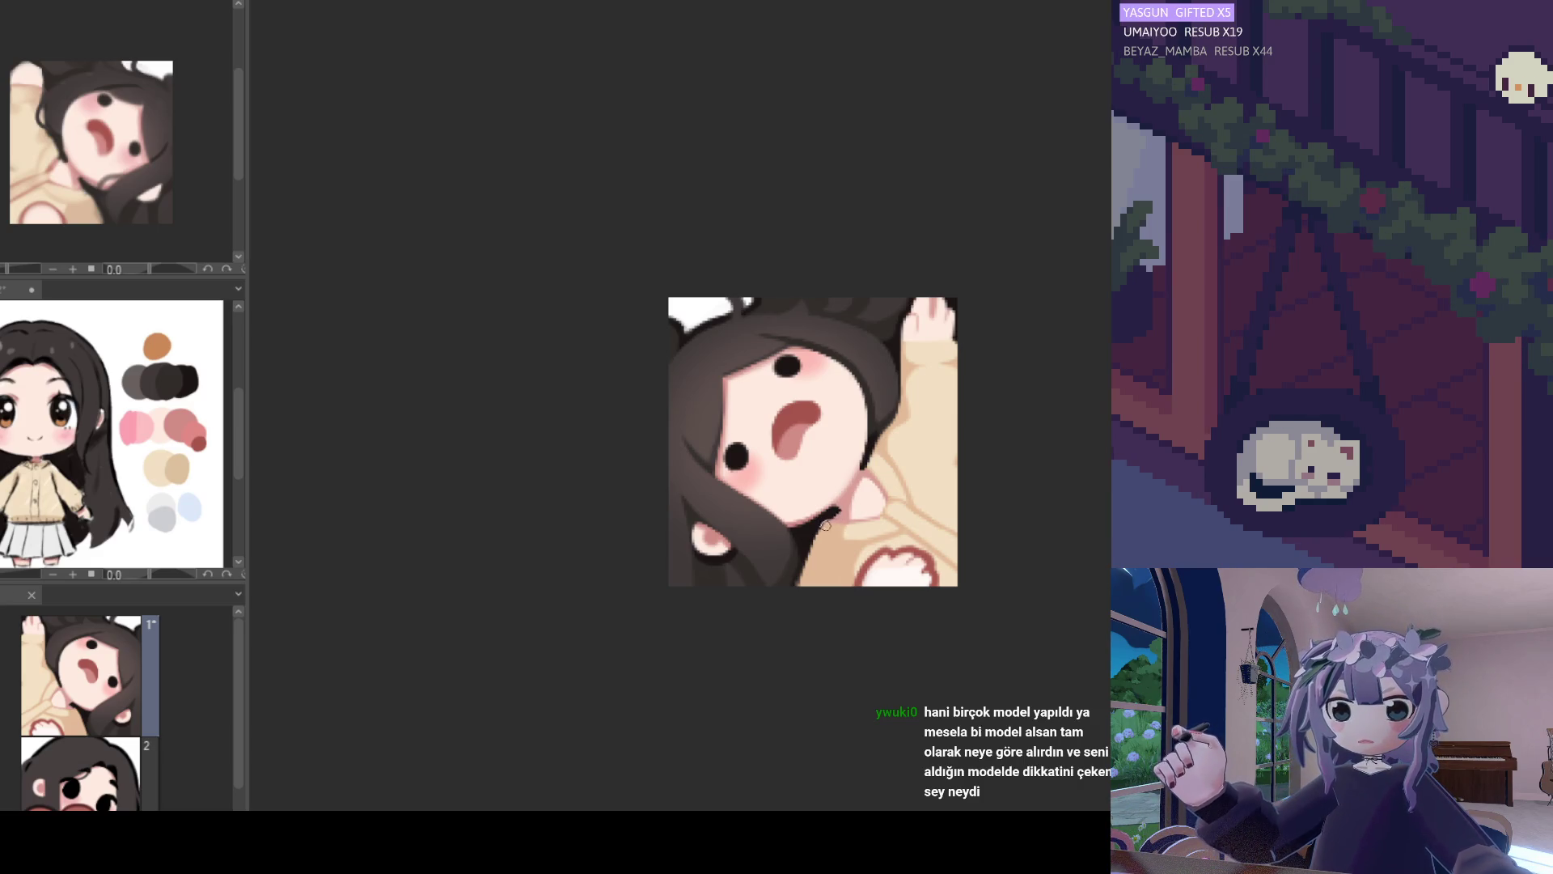
key(h)
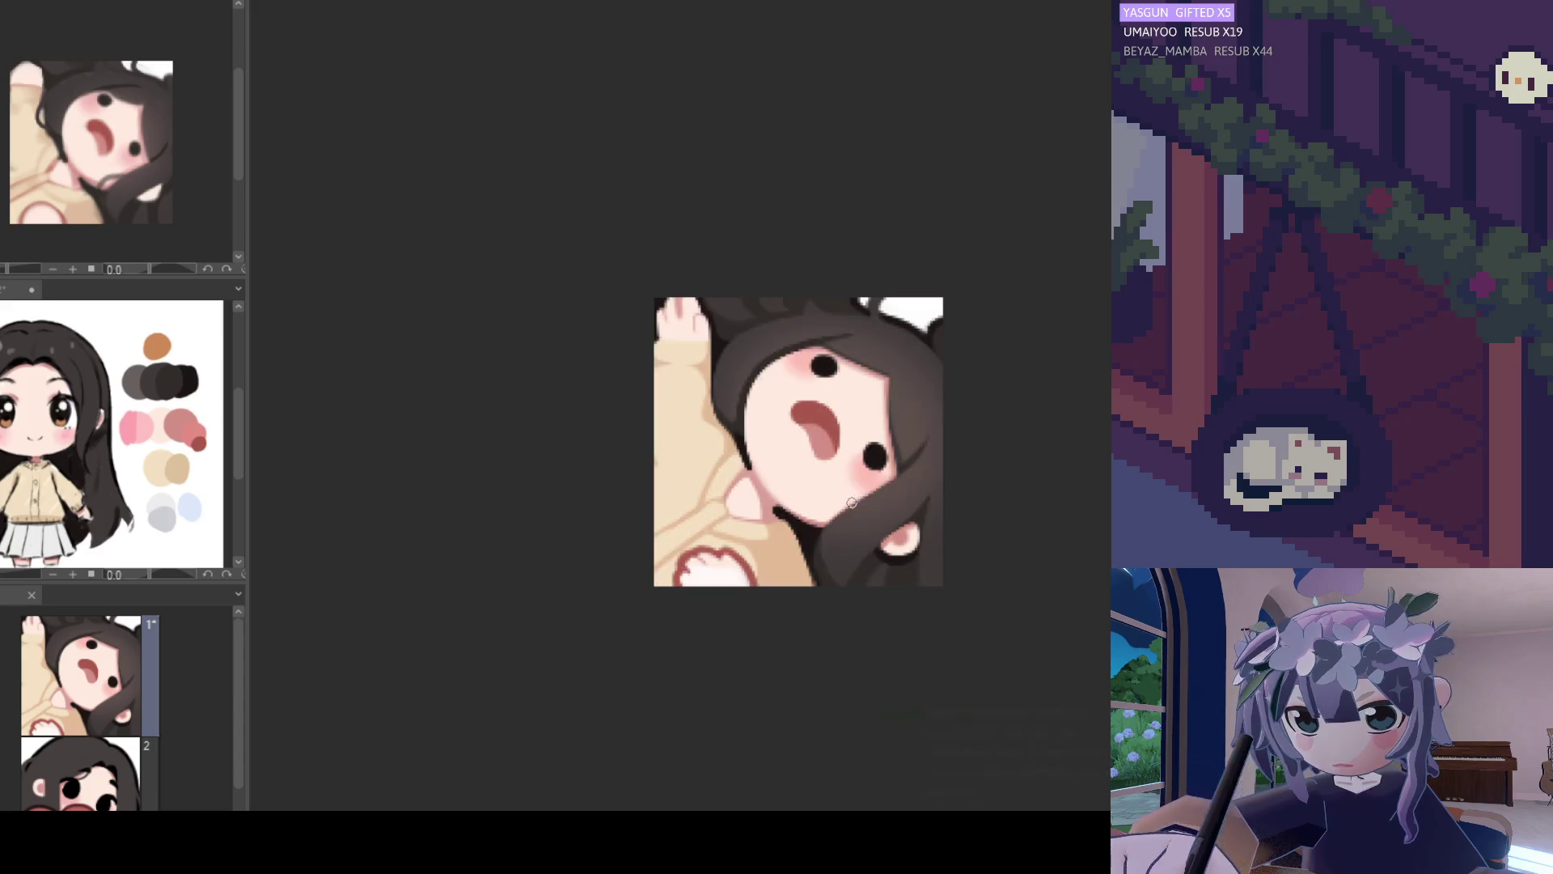
scroll(849, 534, down, 5)
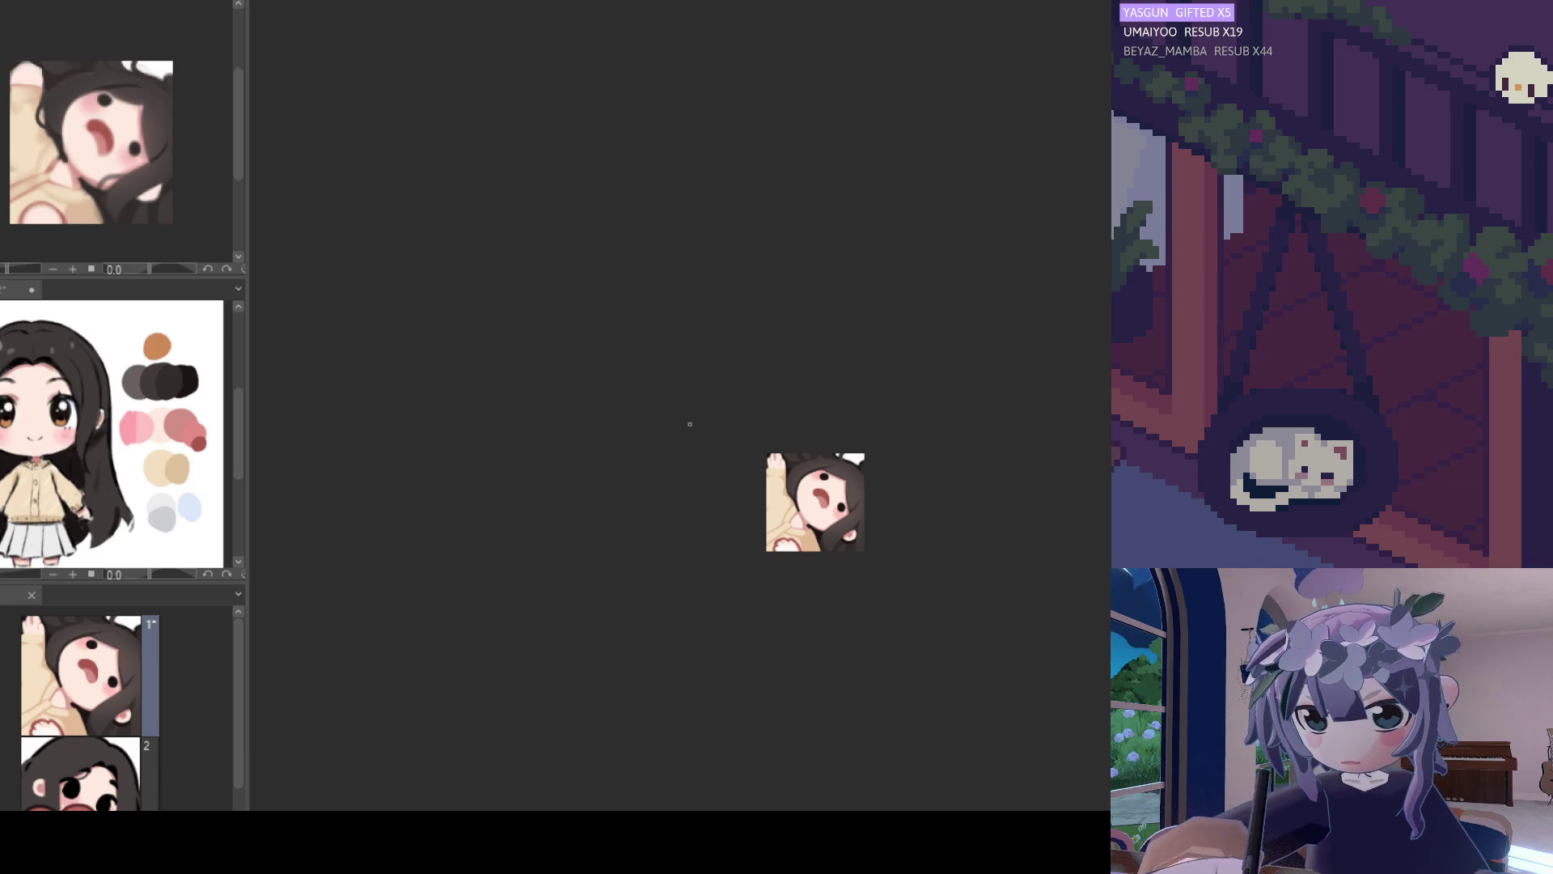
key(ctrl+plus)
key(ctrl+plus)
key(ctrl+plus)
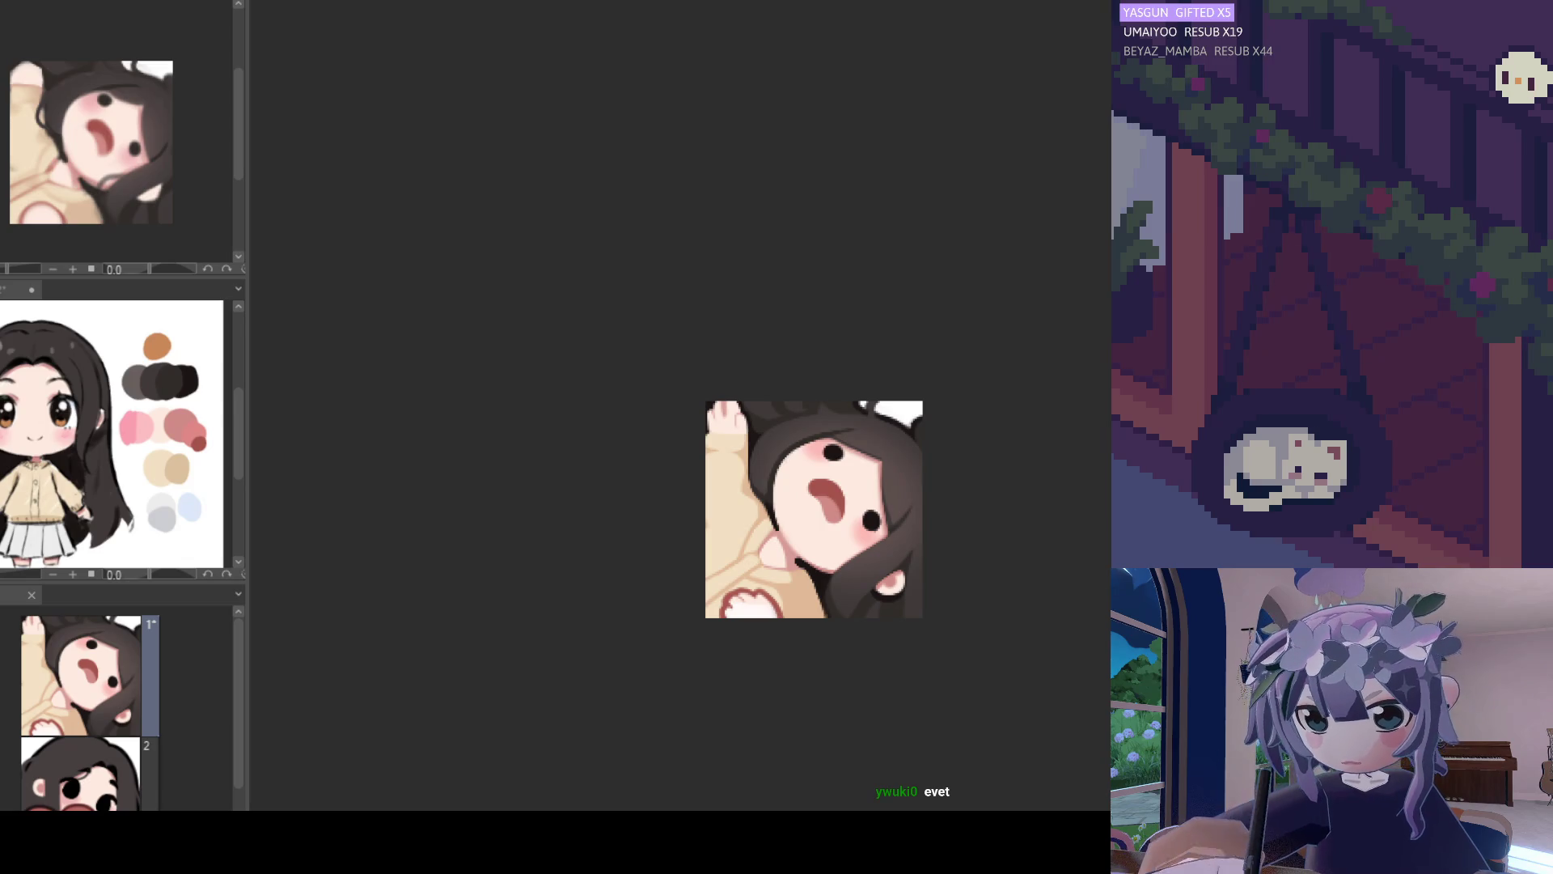
scroll(765, 509, up, 3)
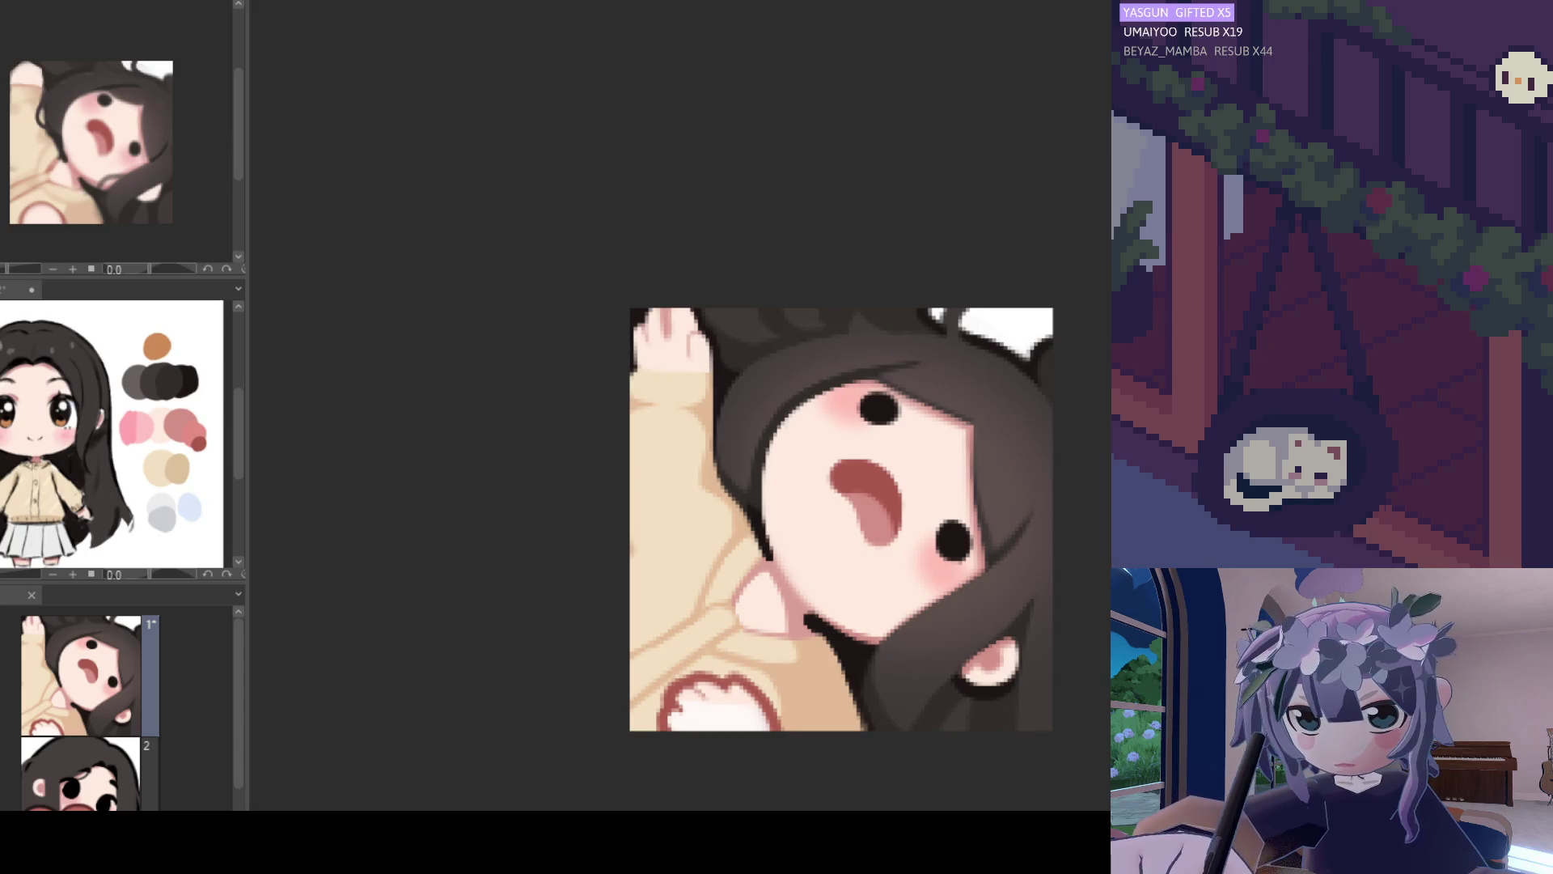
scroll(676, 498, up, 1)
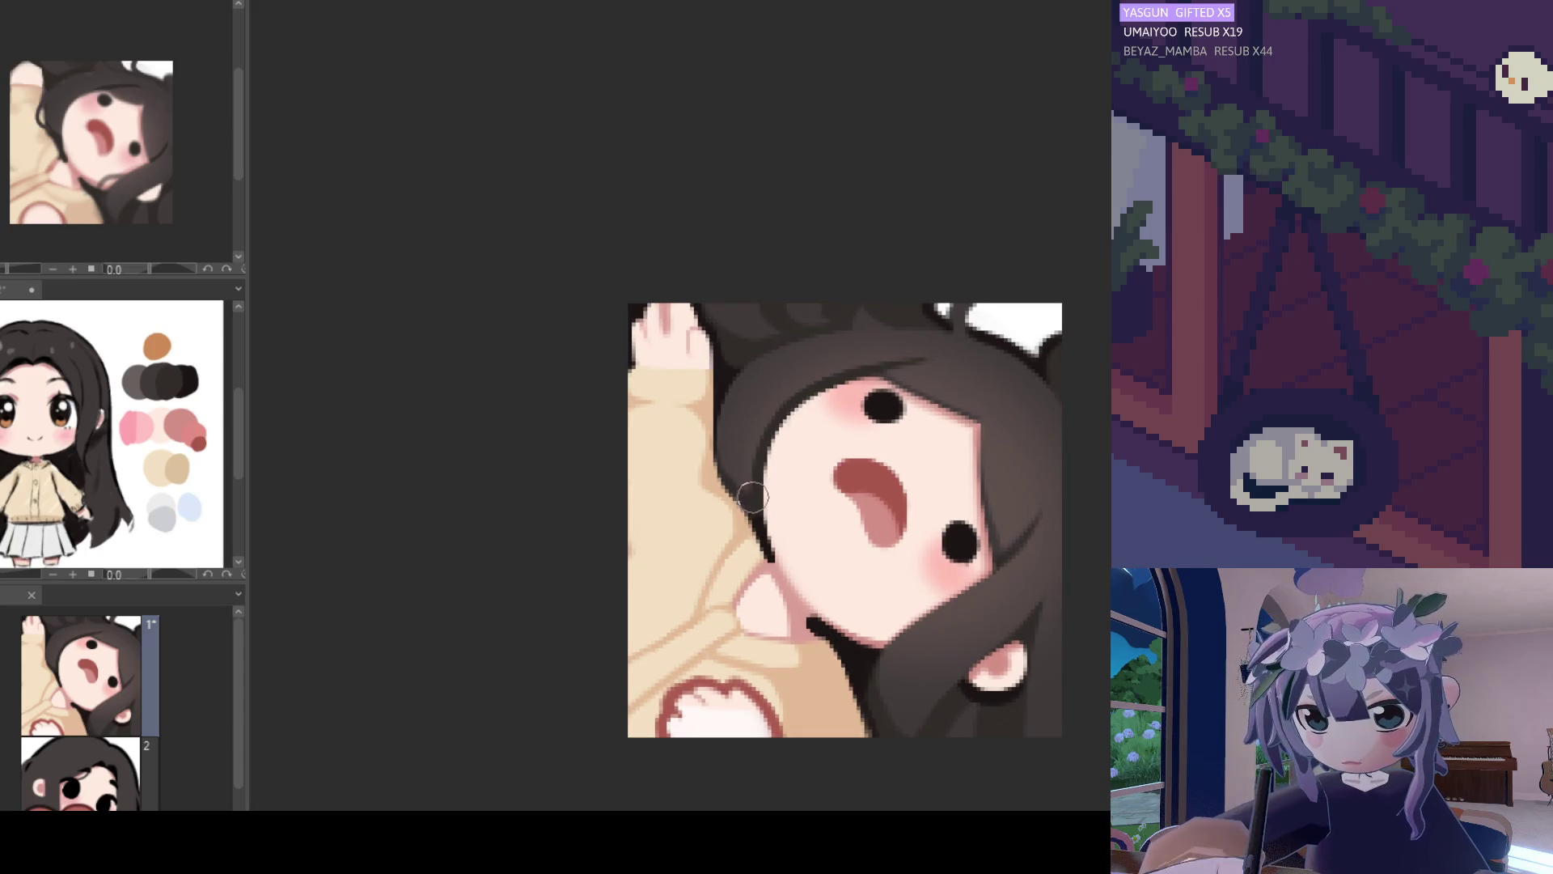
scroll(705, 457, down, 5)
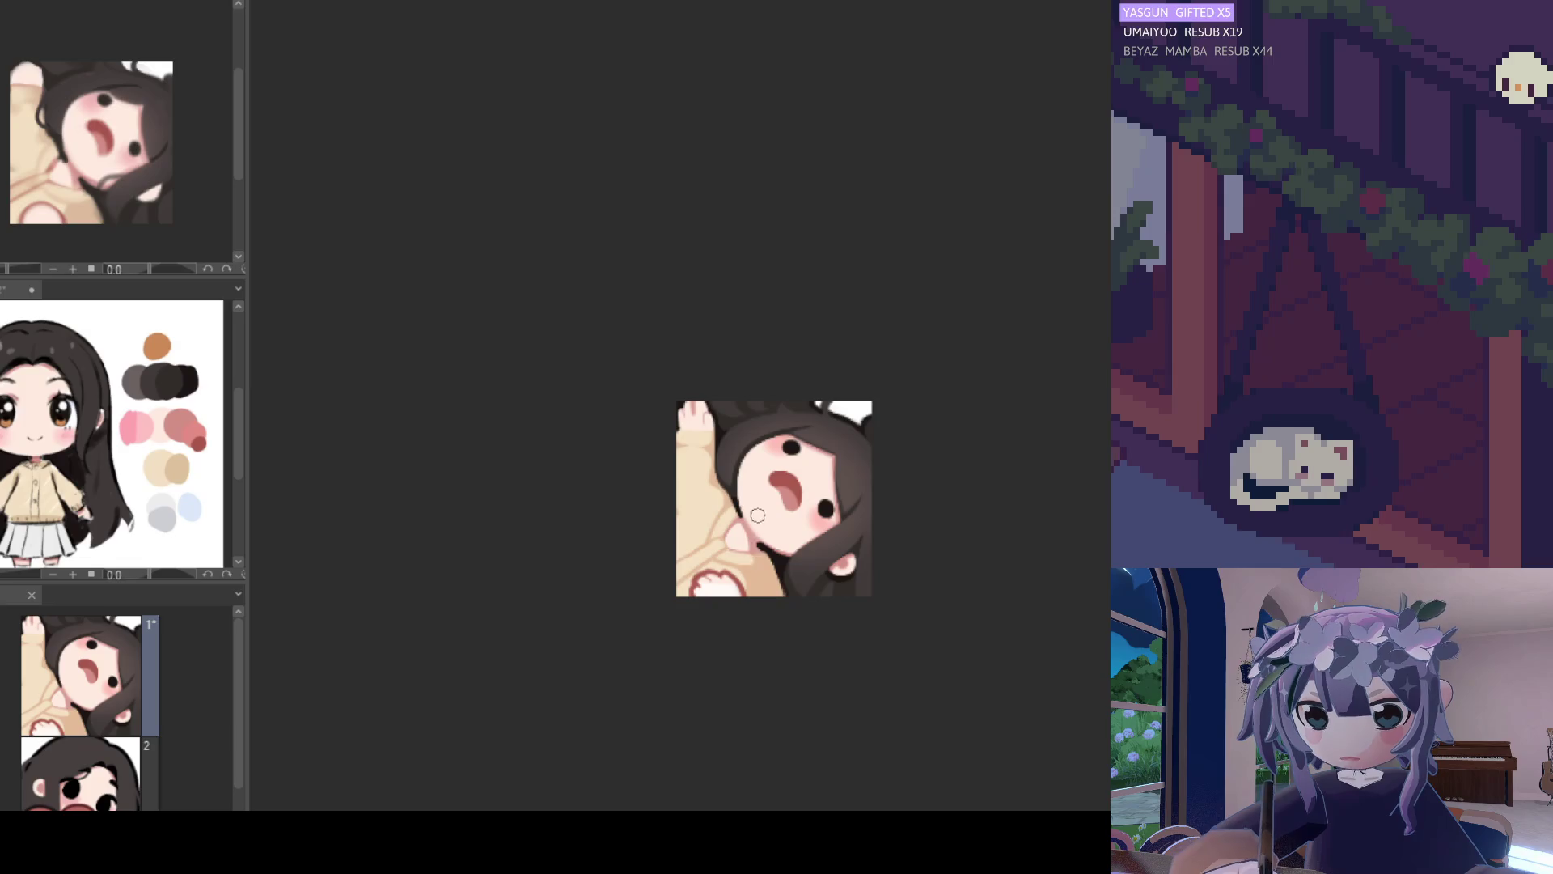
scroll(742, 463, up, 3)
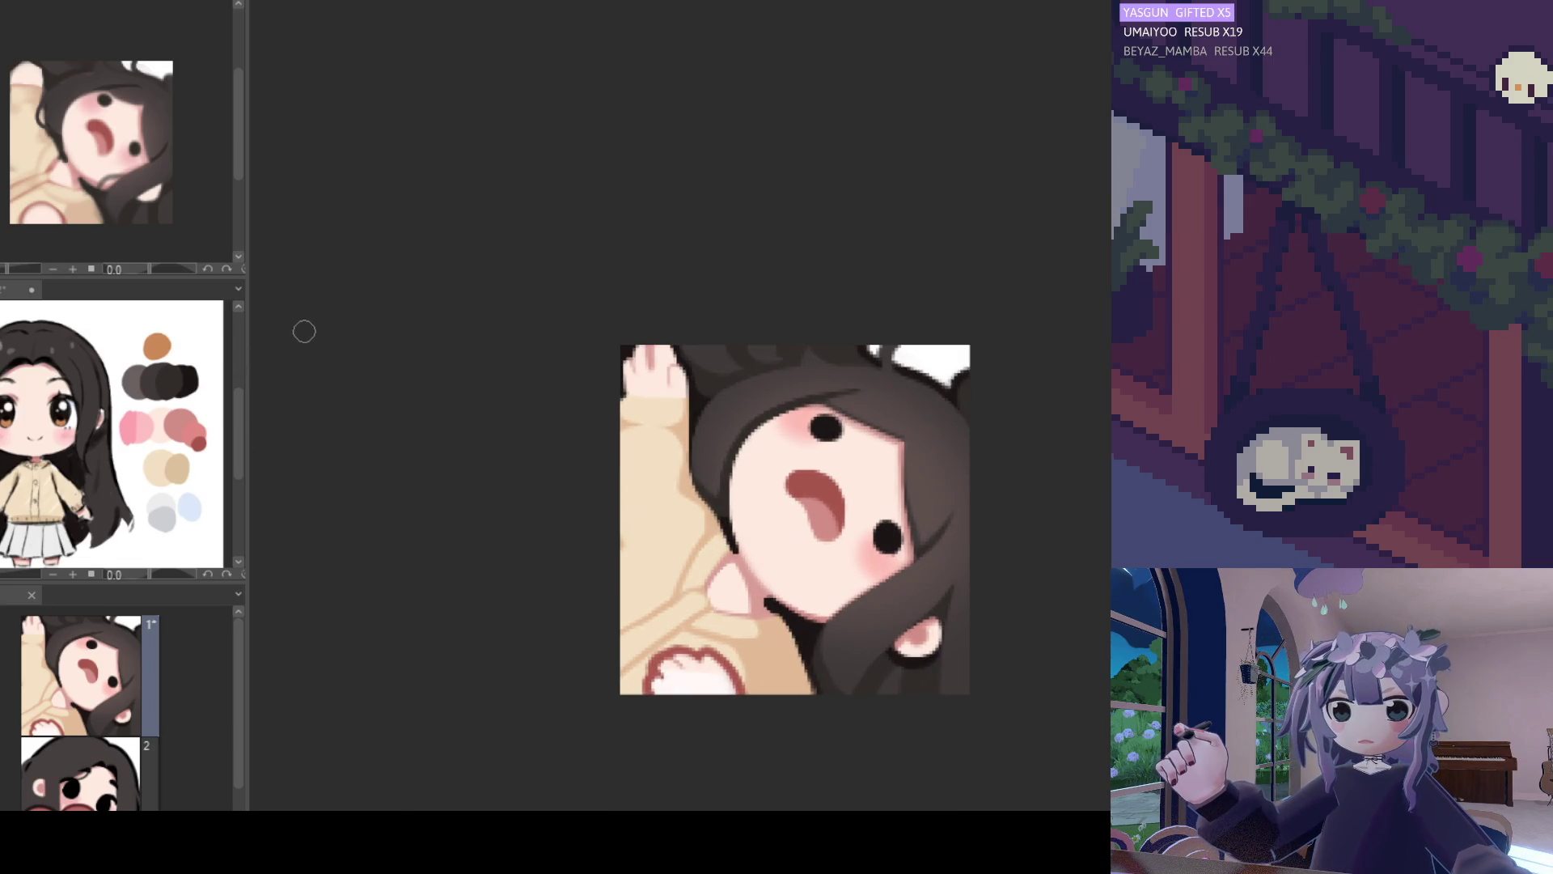
scroll(660, 437, up, 1)
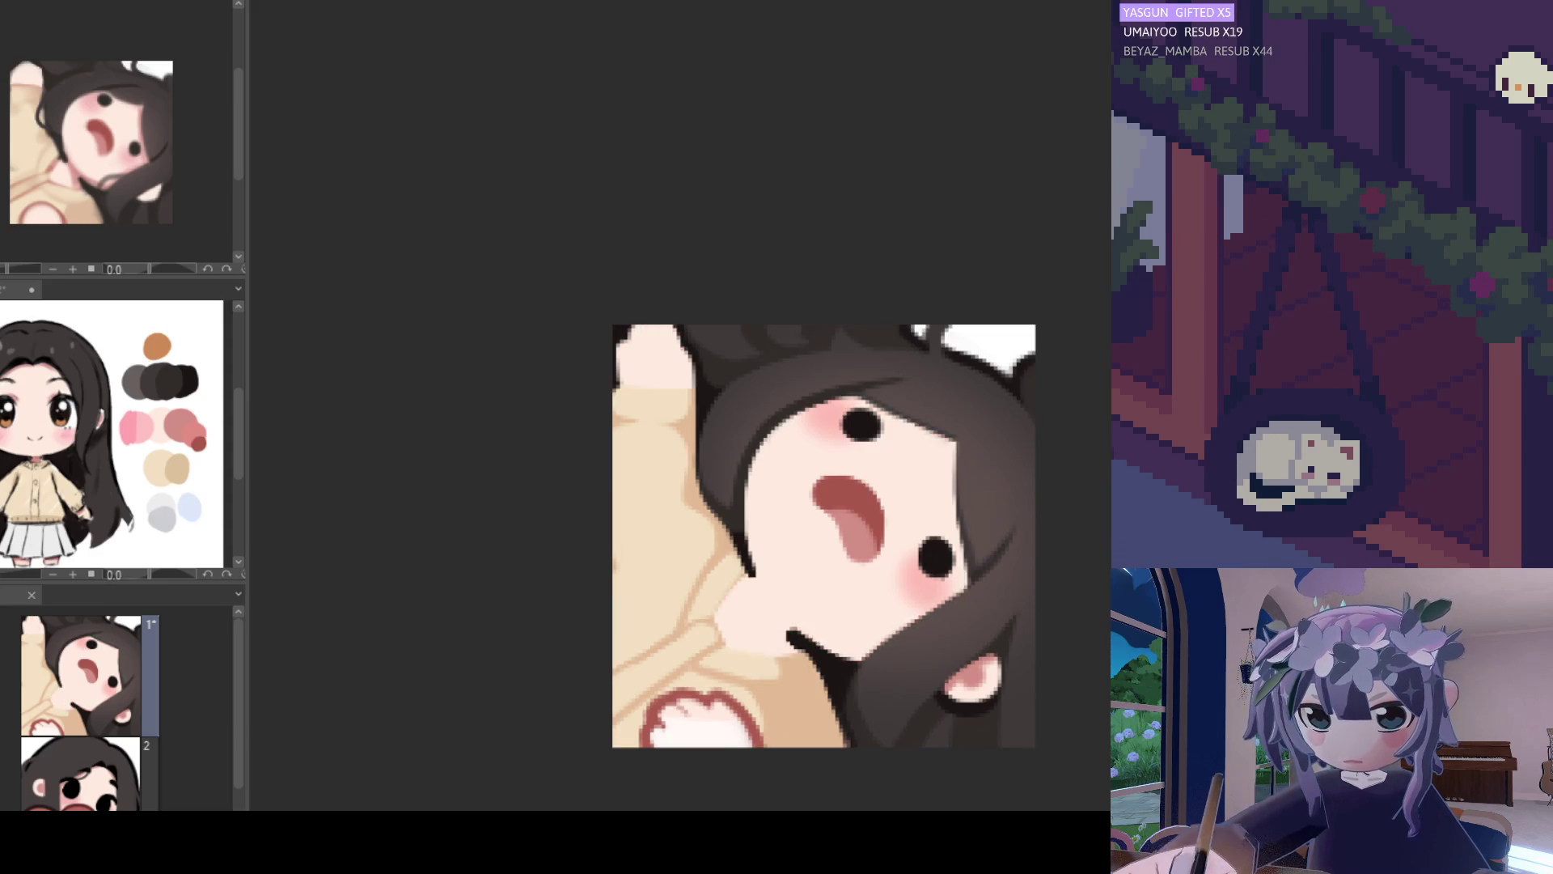
scroll(728, 432, up, 2)
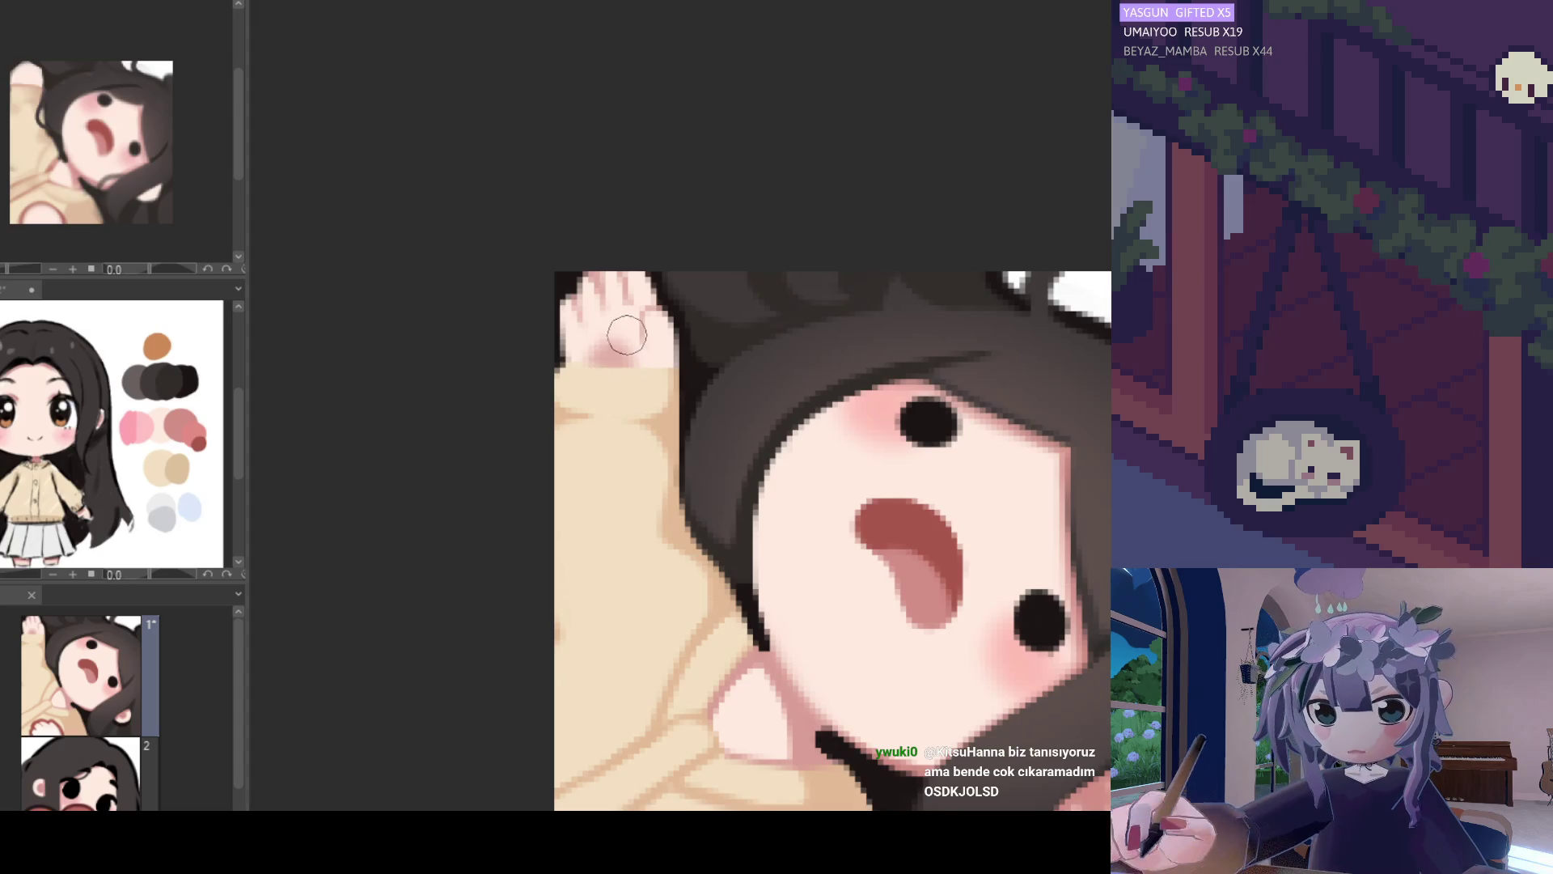
scroll(667, 346, down, 1)
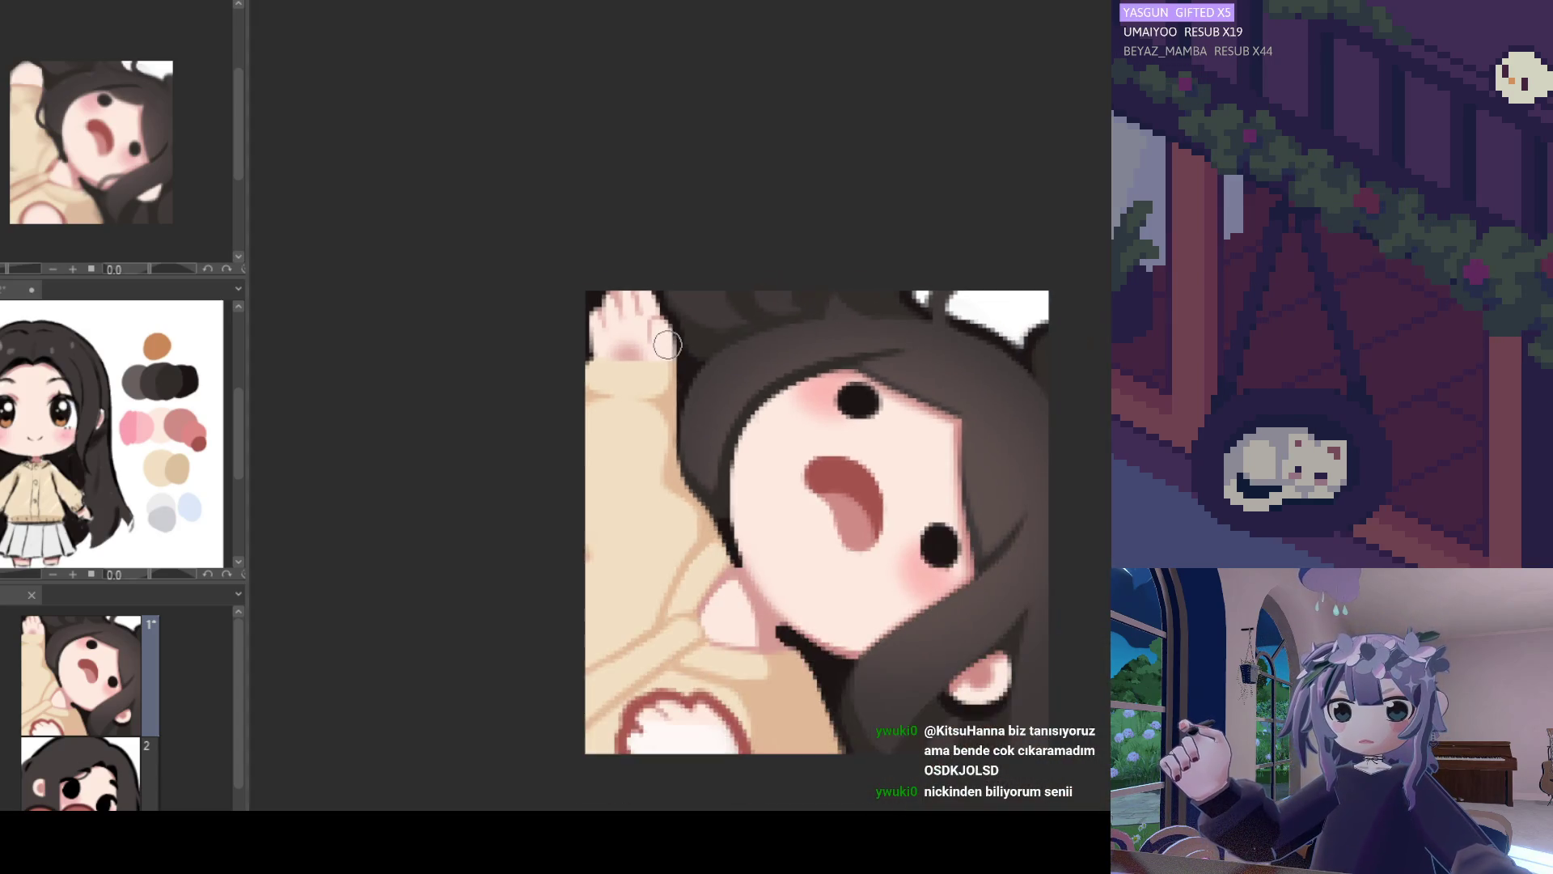
scroll(667, 345, down, 3)
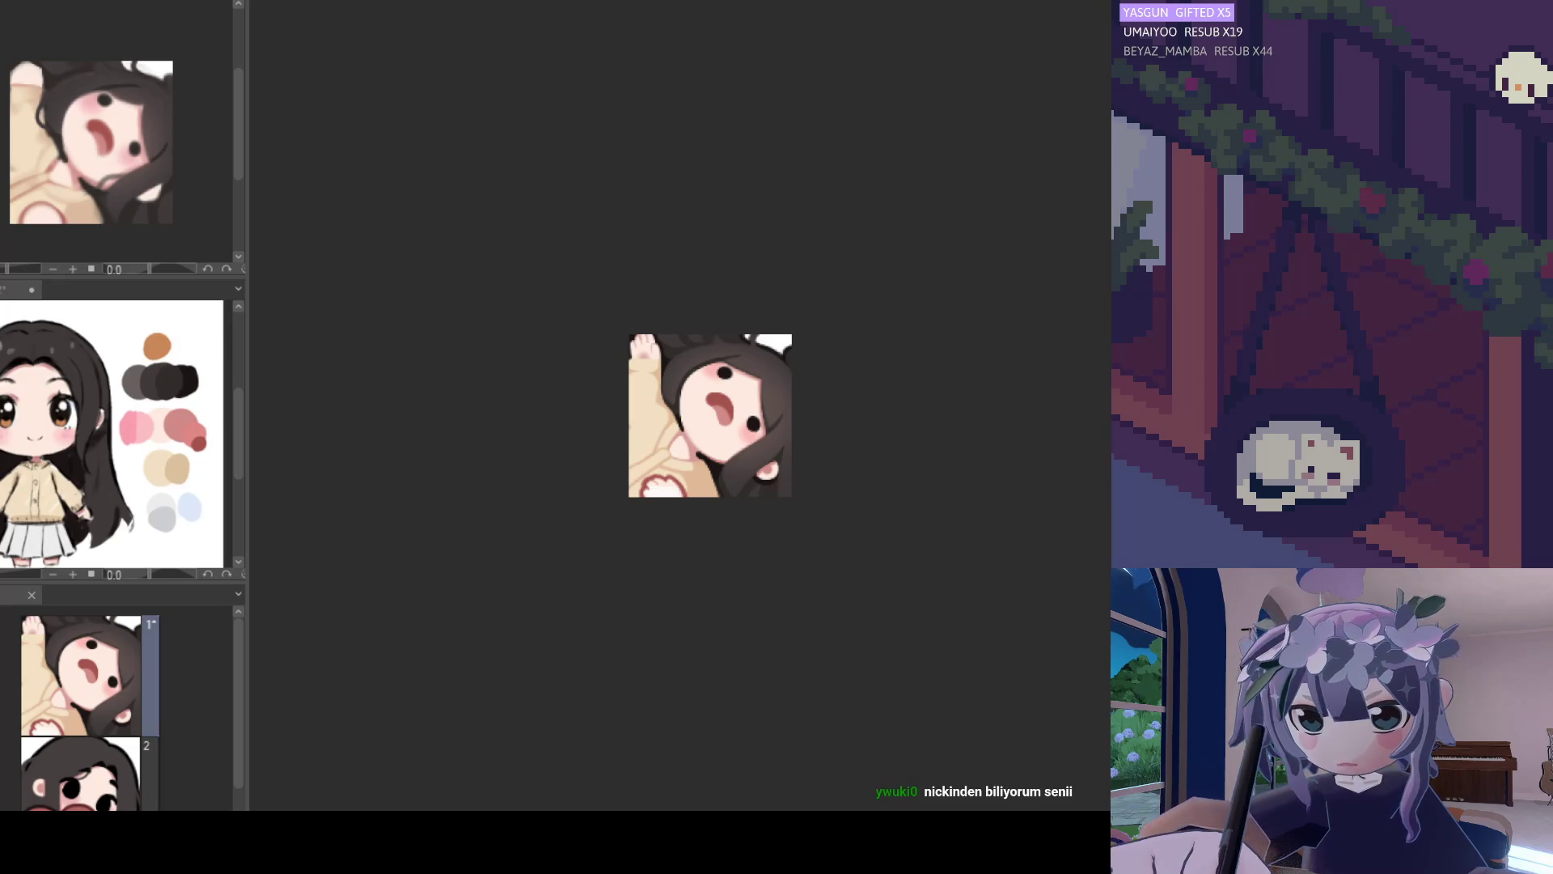
scroll(593, 235, up, 3)
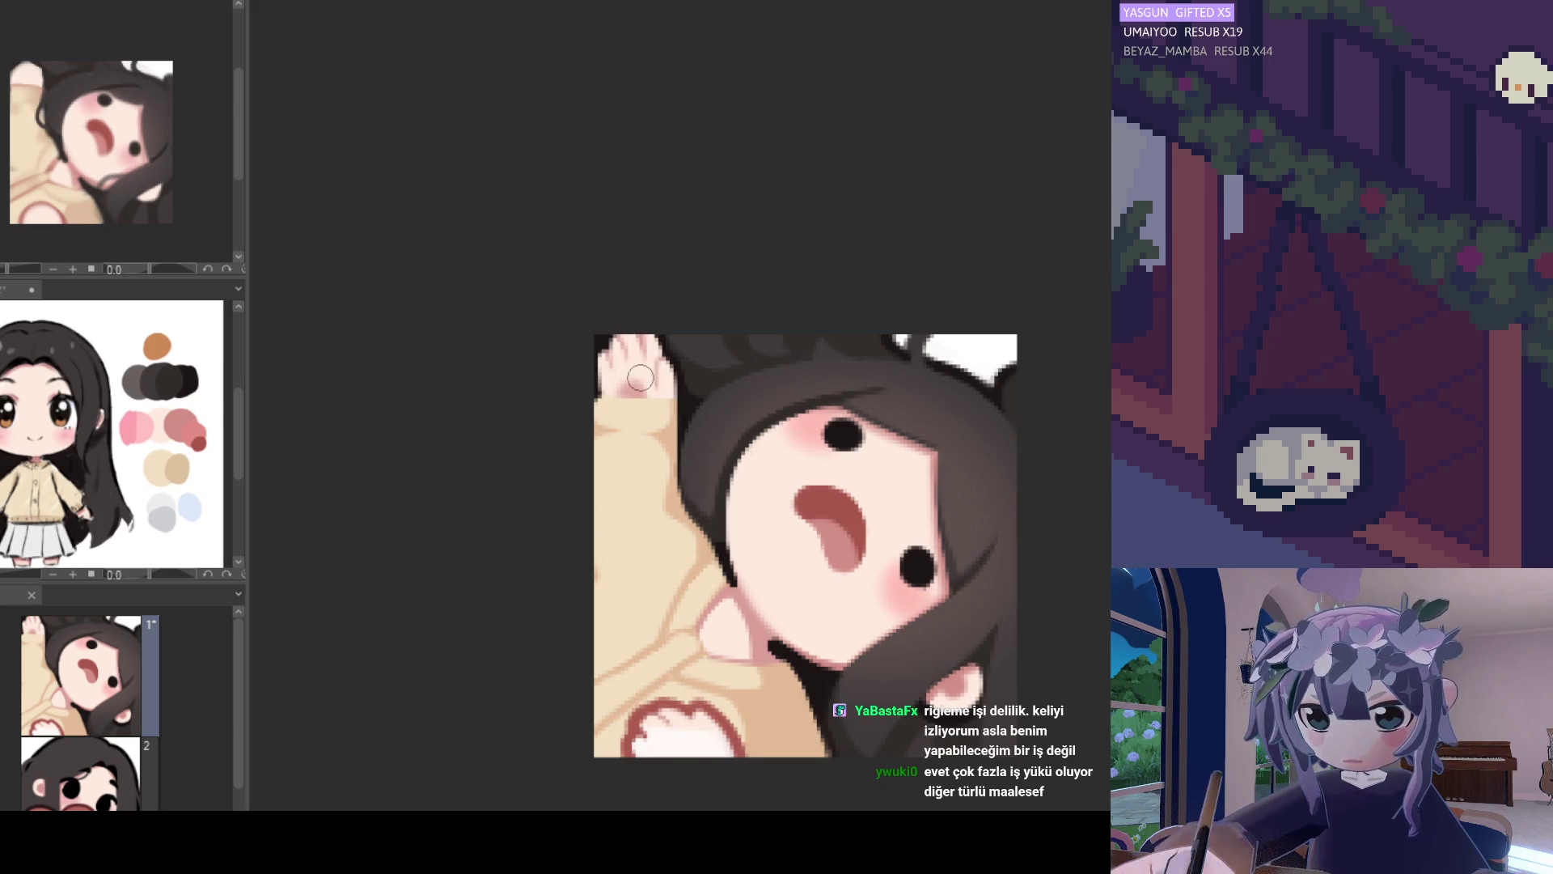
scroll(731, 490, down, 3)
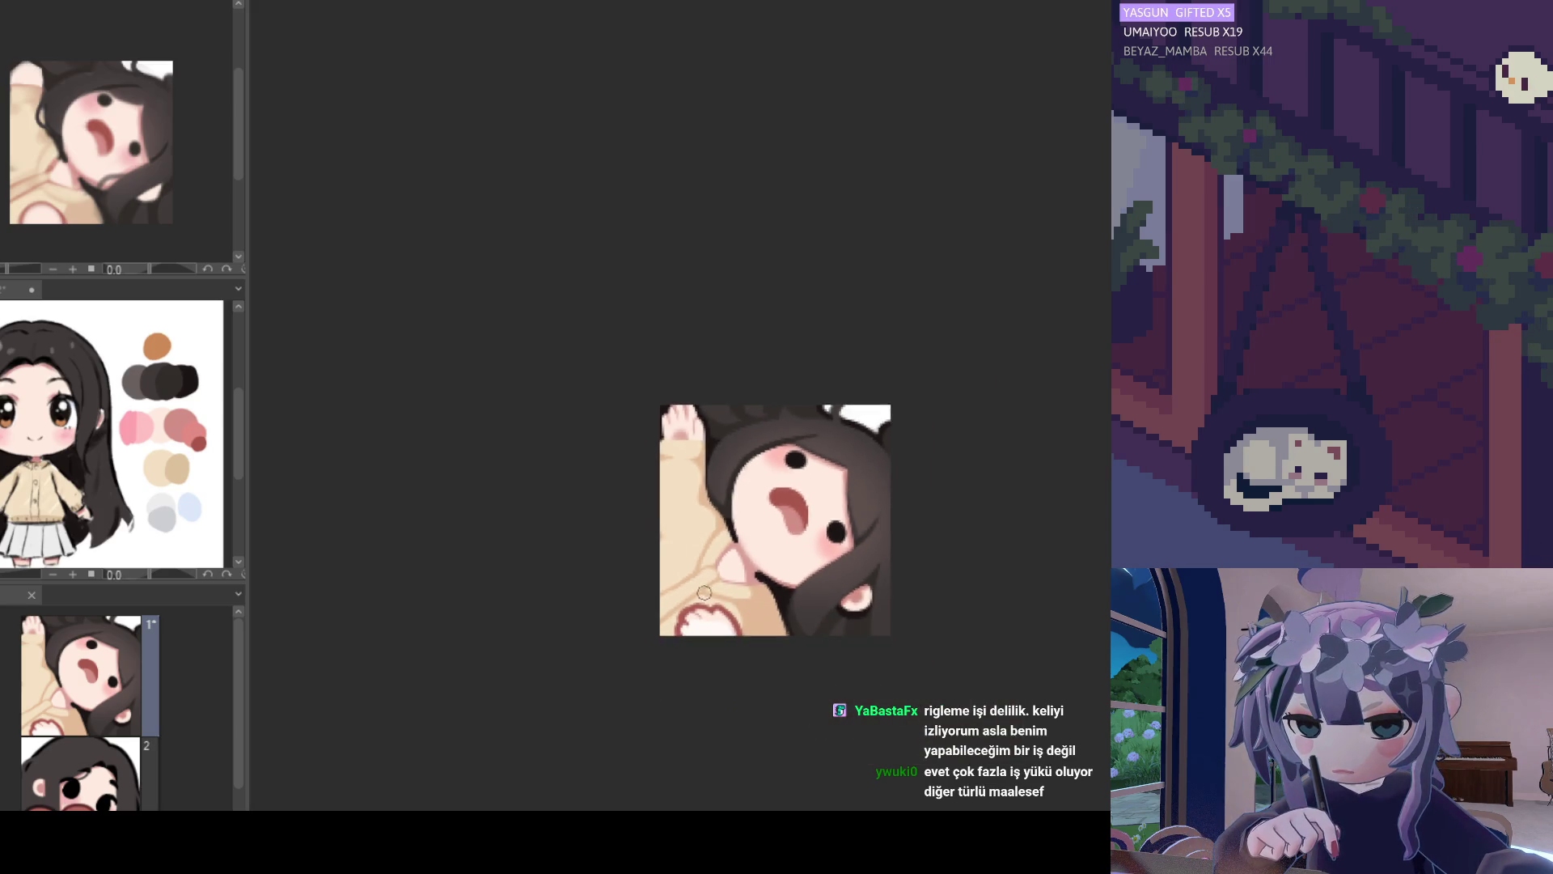
Check the drawing by zooming out and in and flipping the view horizontally and back.
scroll(709, 558, up, 2)
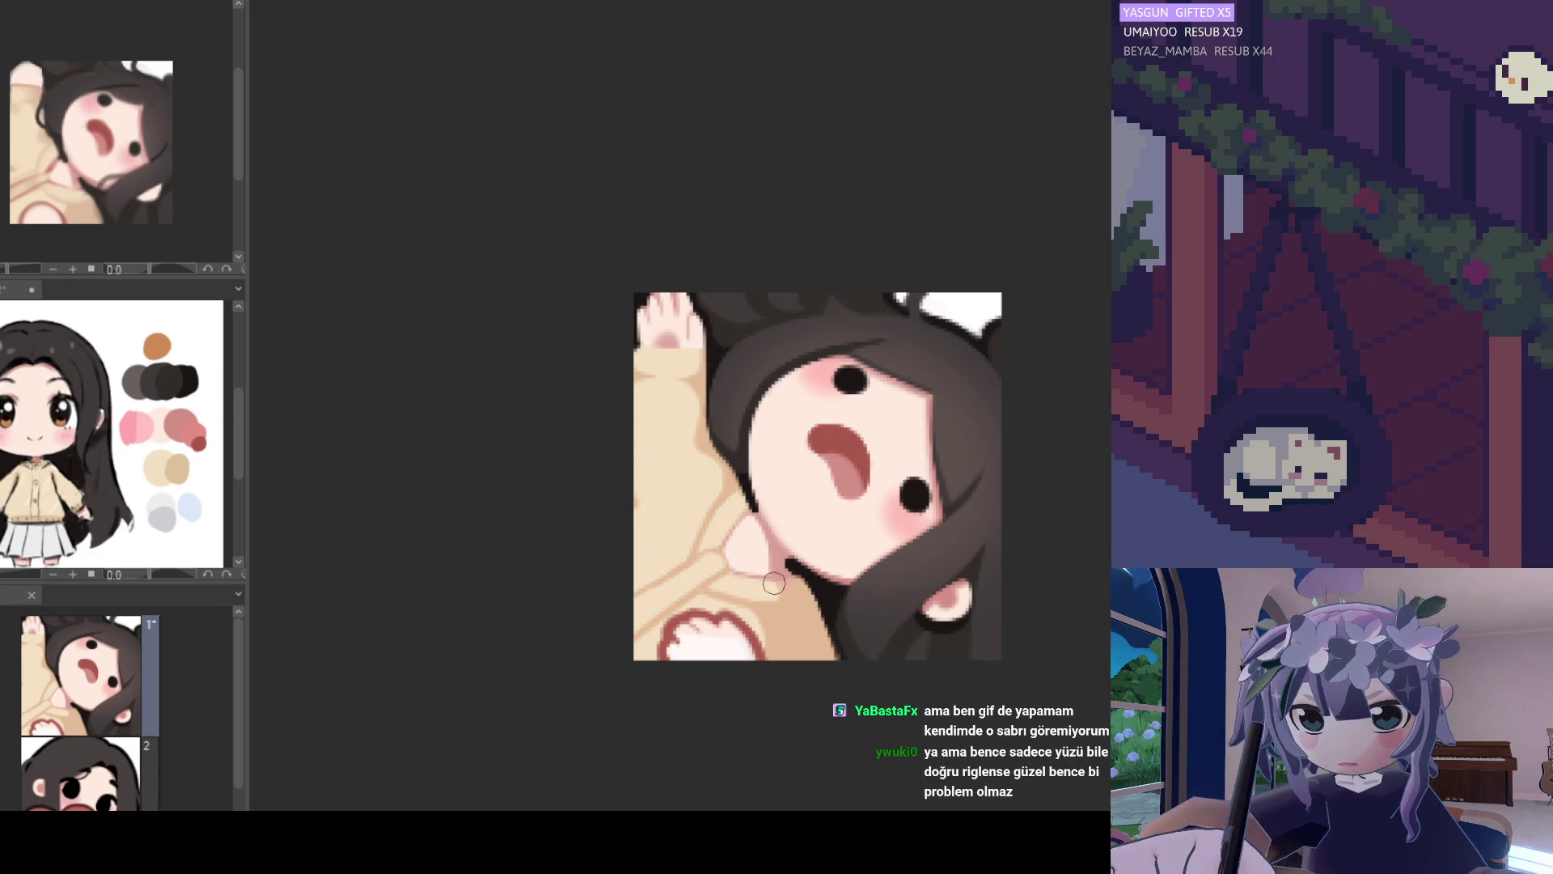
scroll(821, 557, down, 5)
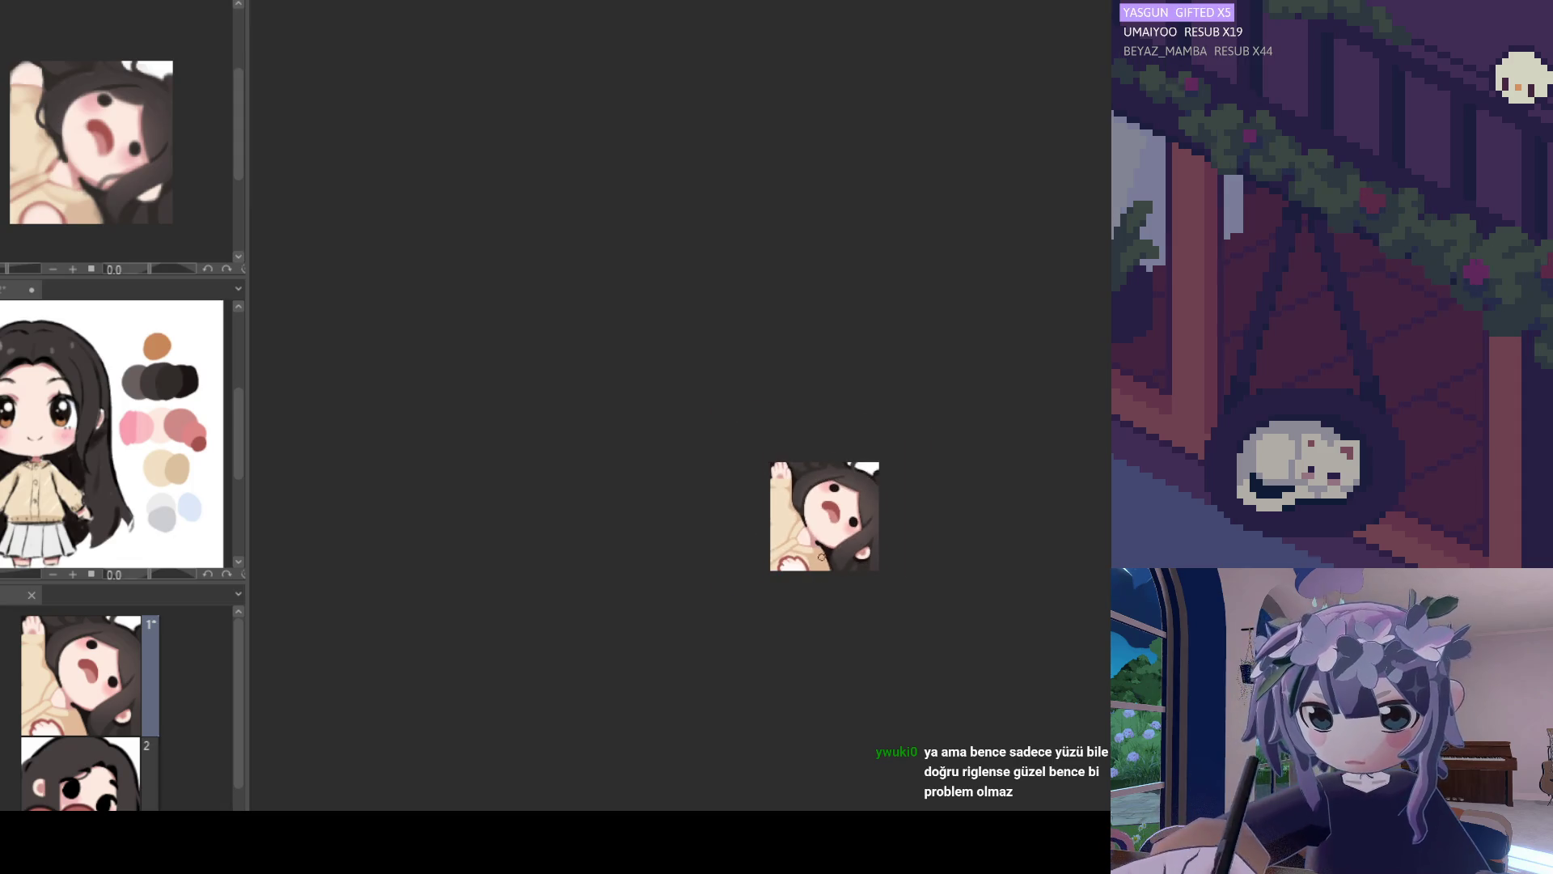
scroll(821, 557, up, 5)
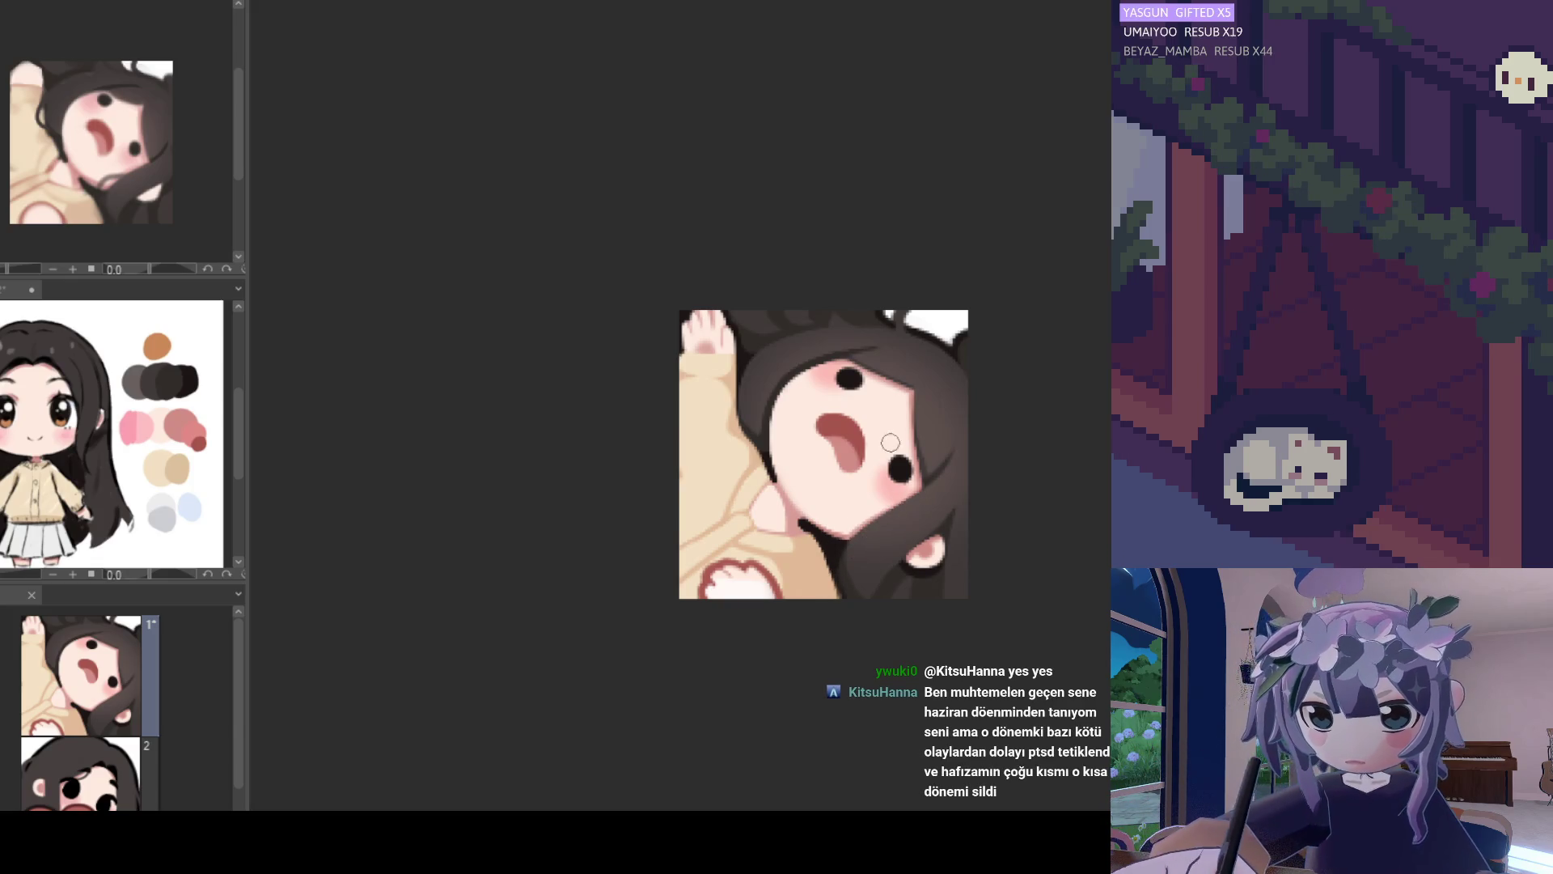
scroll(876, 409, down, 3)
scroll(906, 429, up, 5)
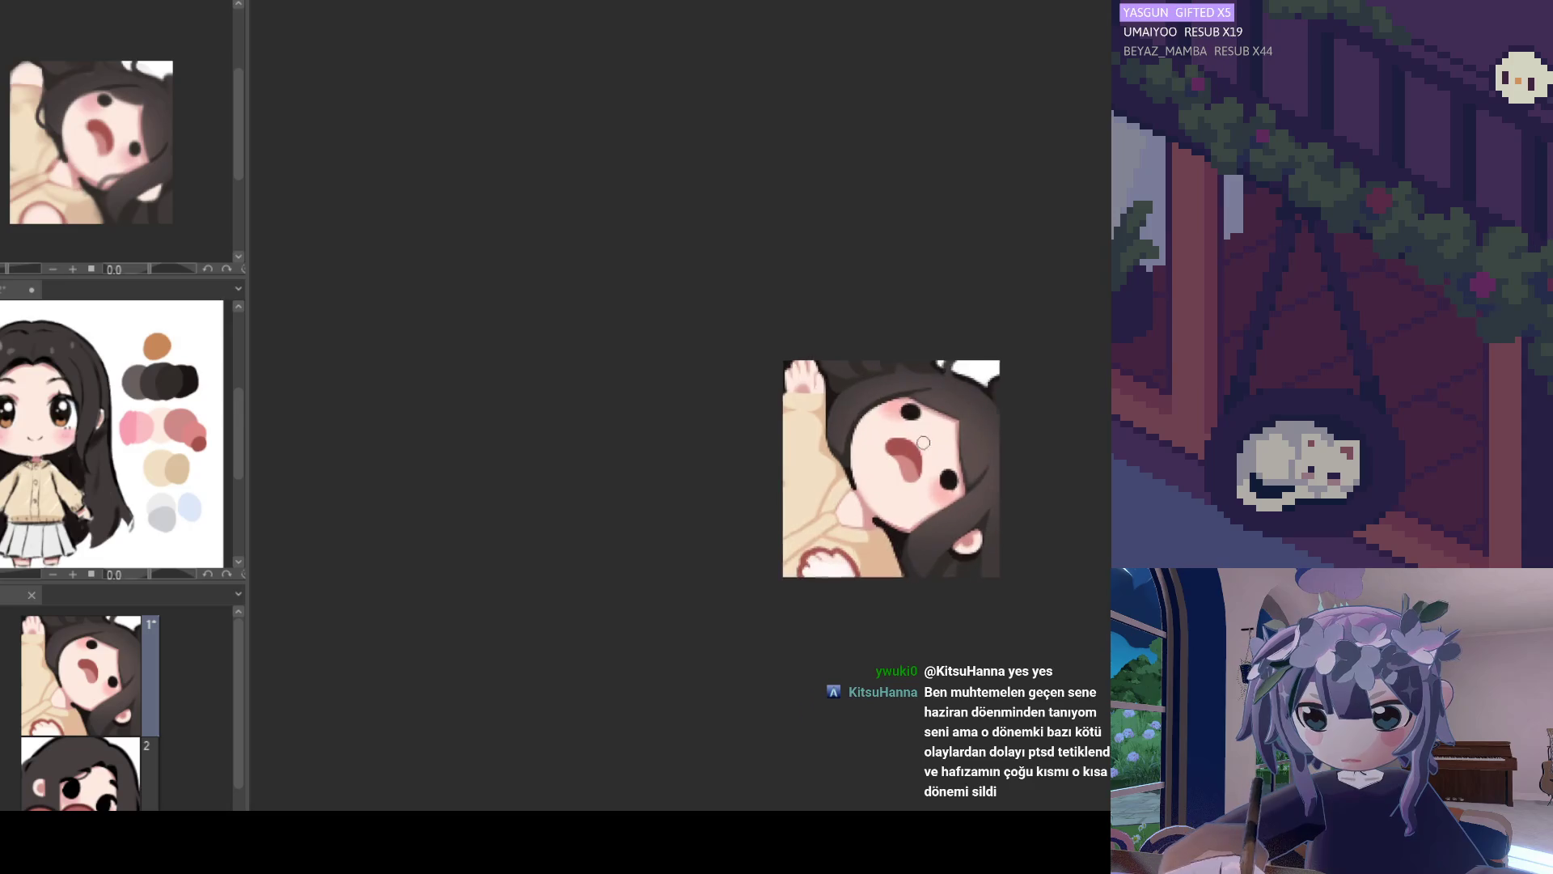
scroll(932, 441, down, 4)
scroll(900, 457, up, 2)
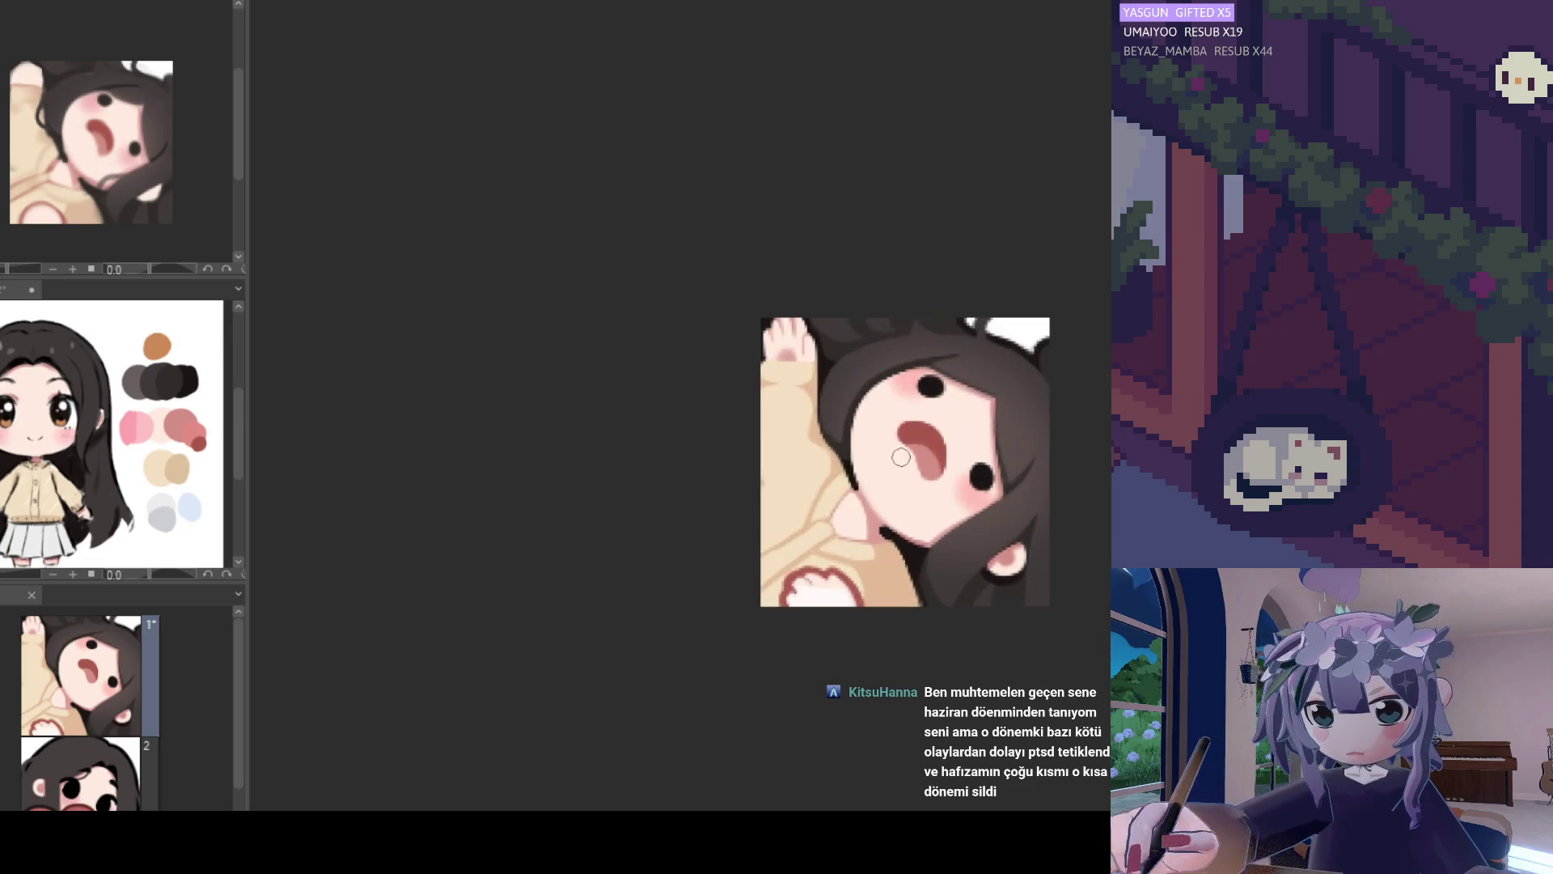
scroll(829, 511, down, 3)
key(h)
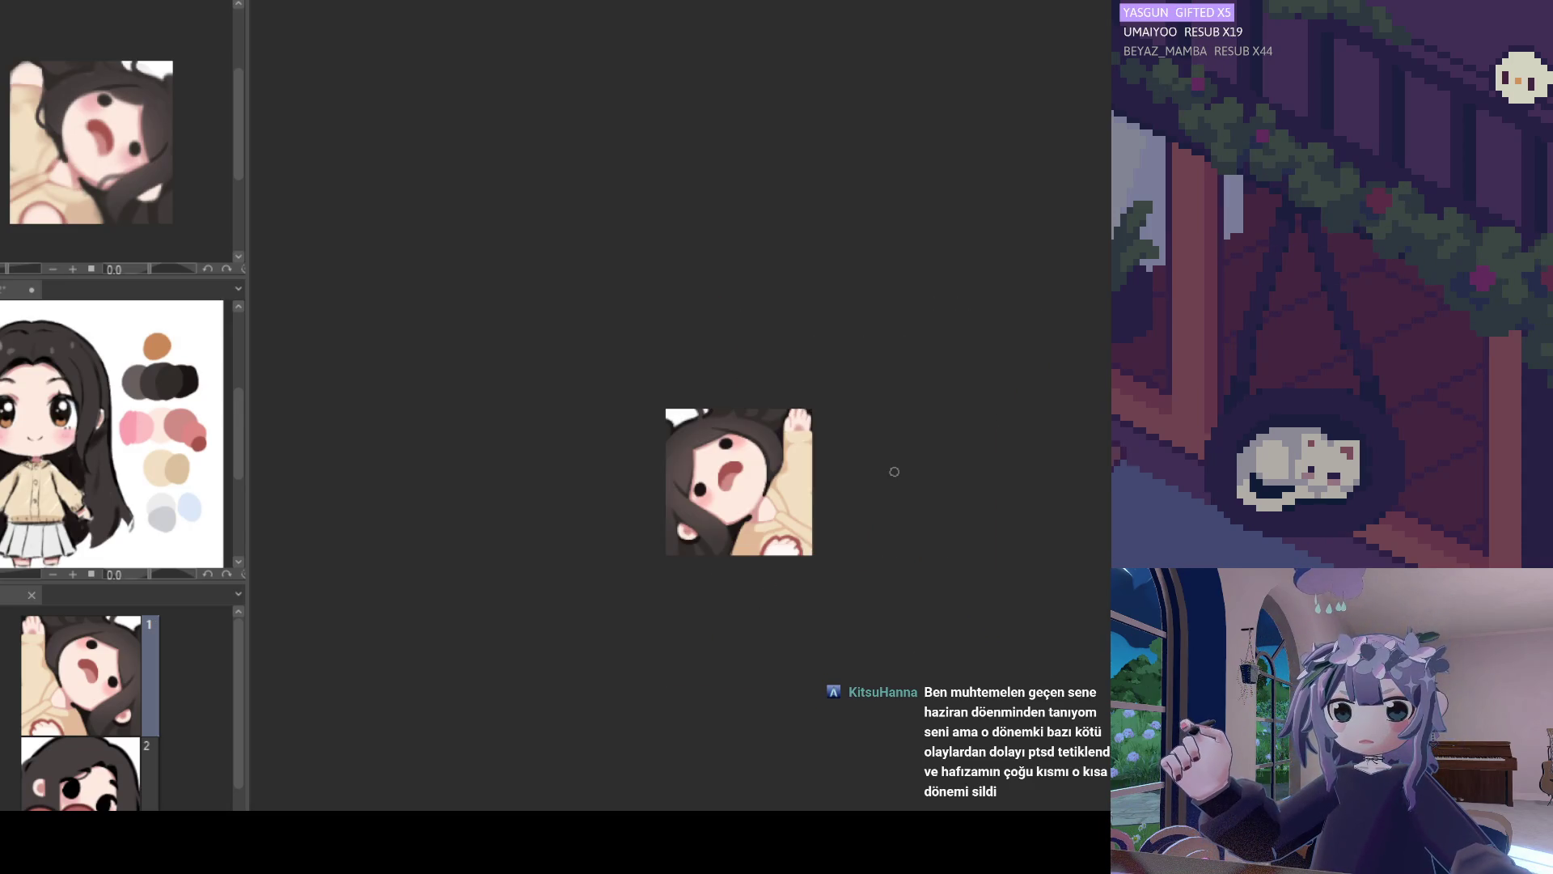
key(h)
Eyedrop the beige from the sleeve as the drawing colour.
scroll(864, 517, up, 2)
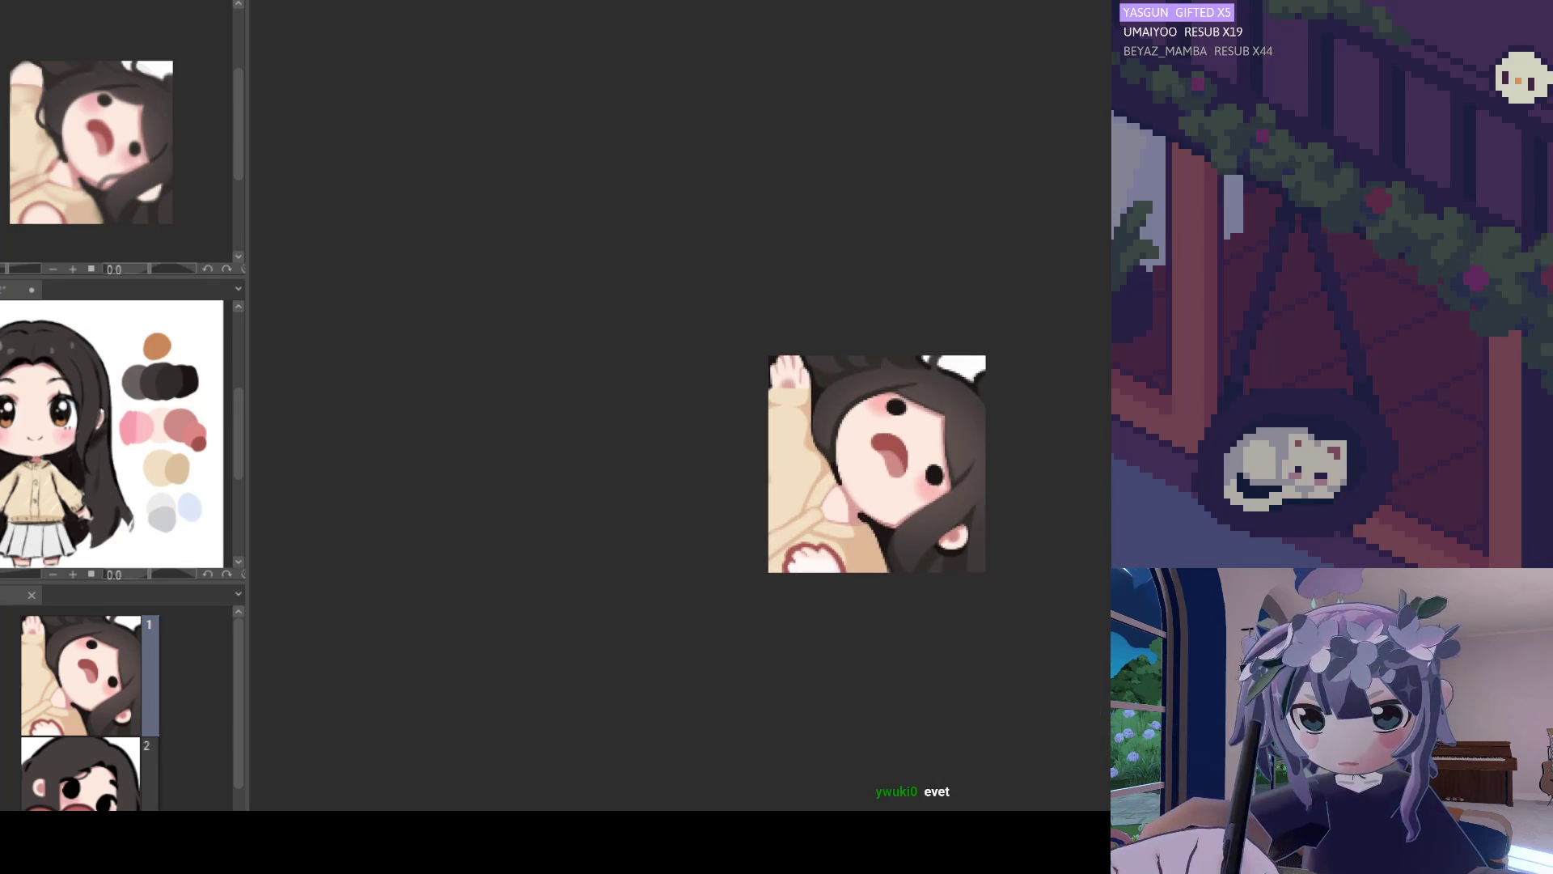
scroll(827, 507, up, 2)
alt+click(887, 557)
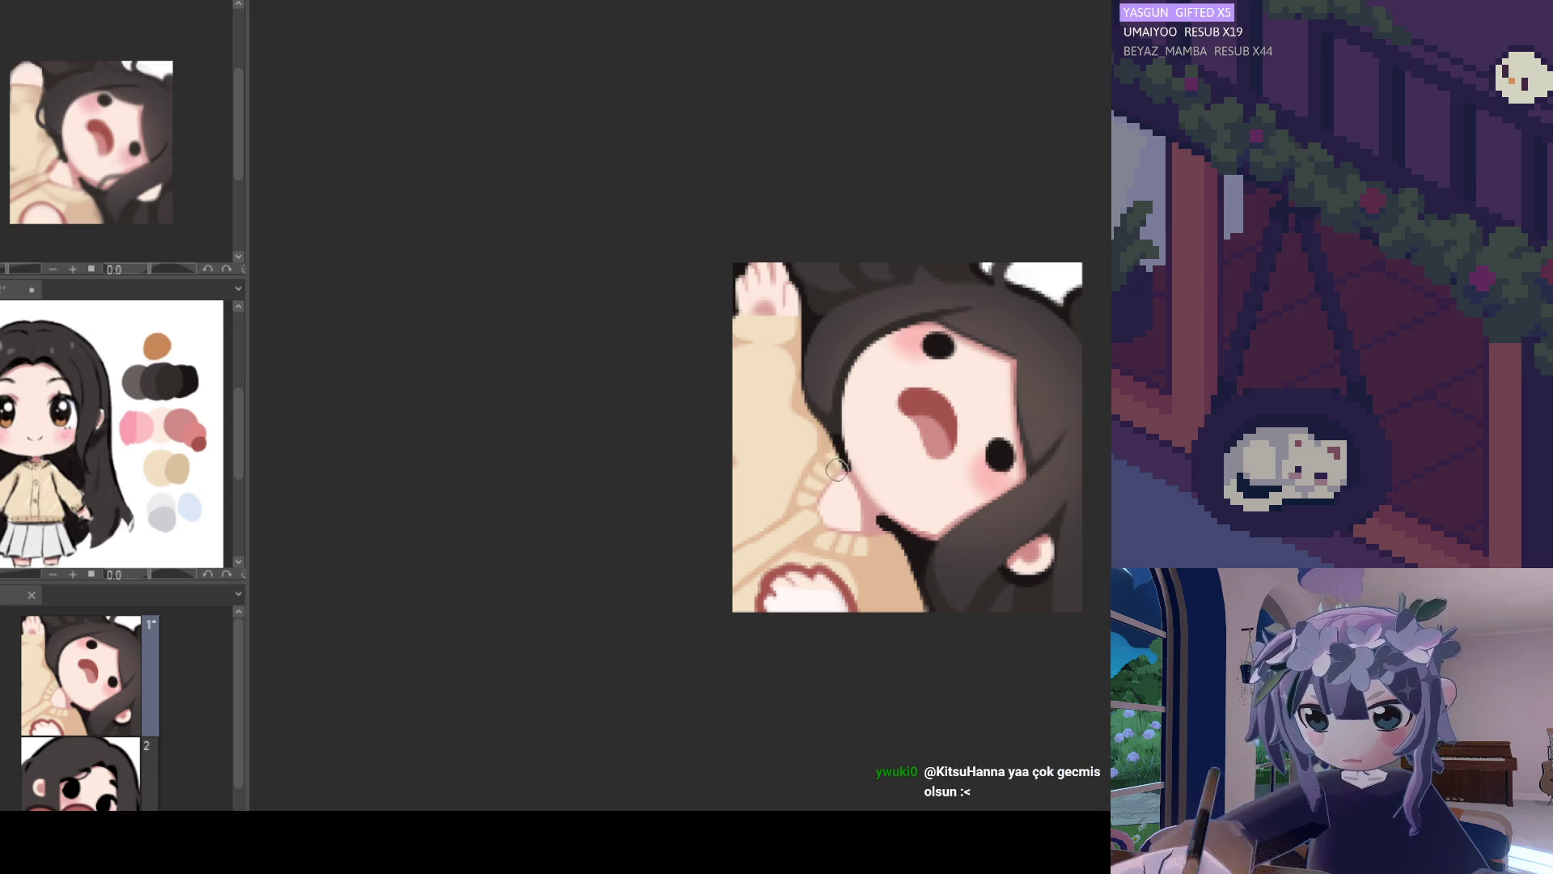
Mirror the view, paint a mark near the collar, and undo the stray stroke on the neck.
key(h)
key(h)
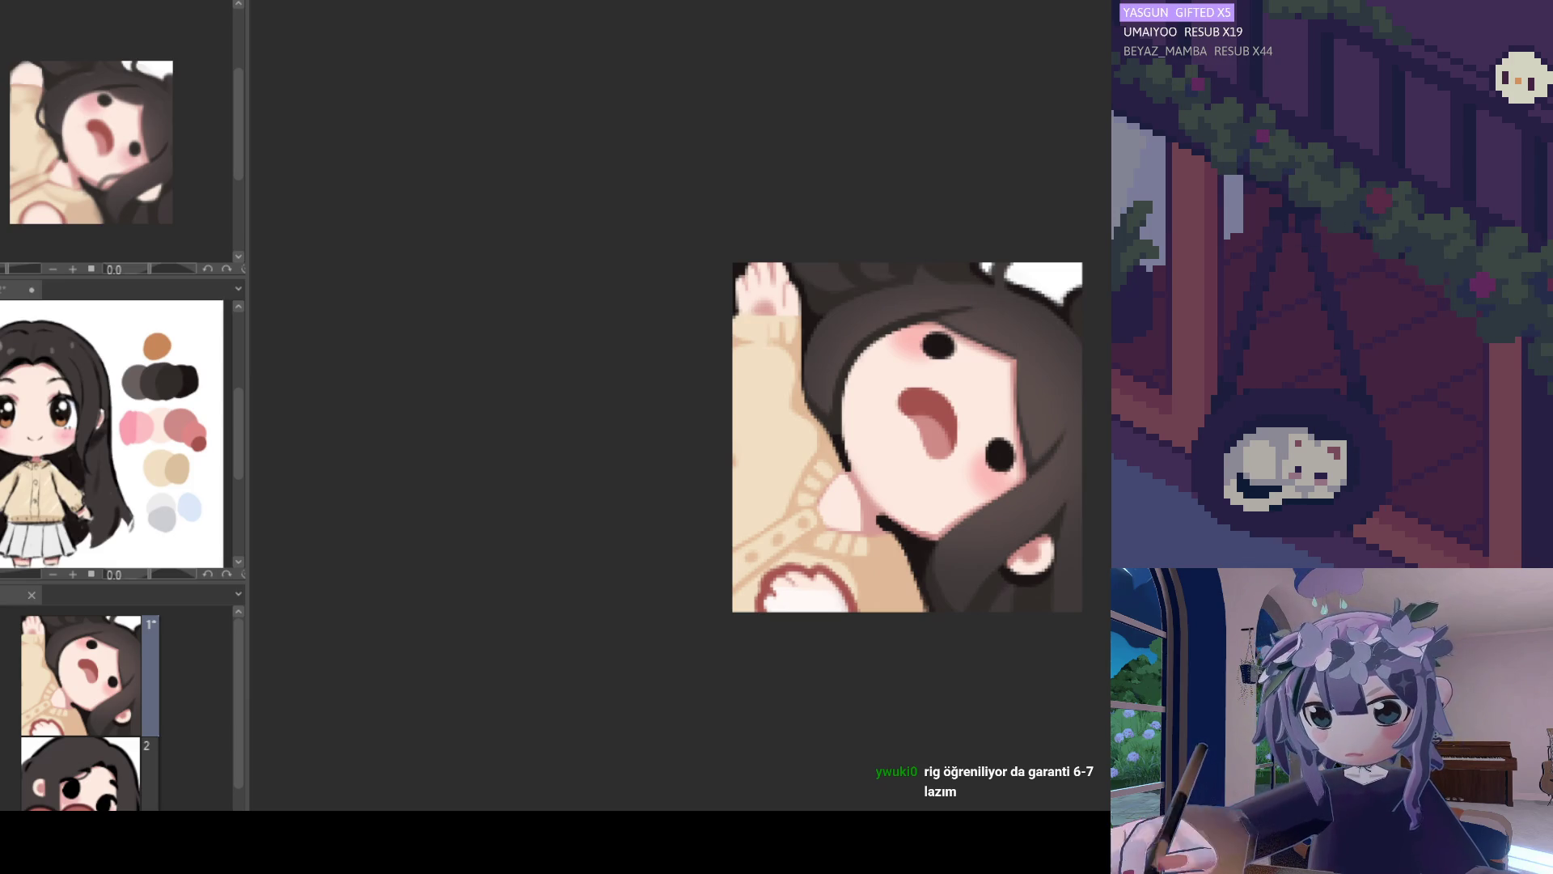
drag(909, 506, 935, 522)
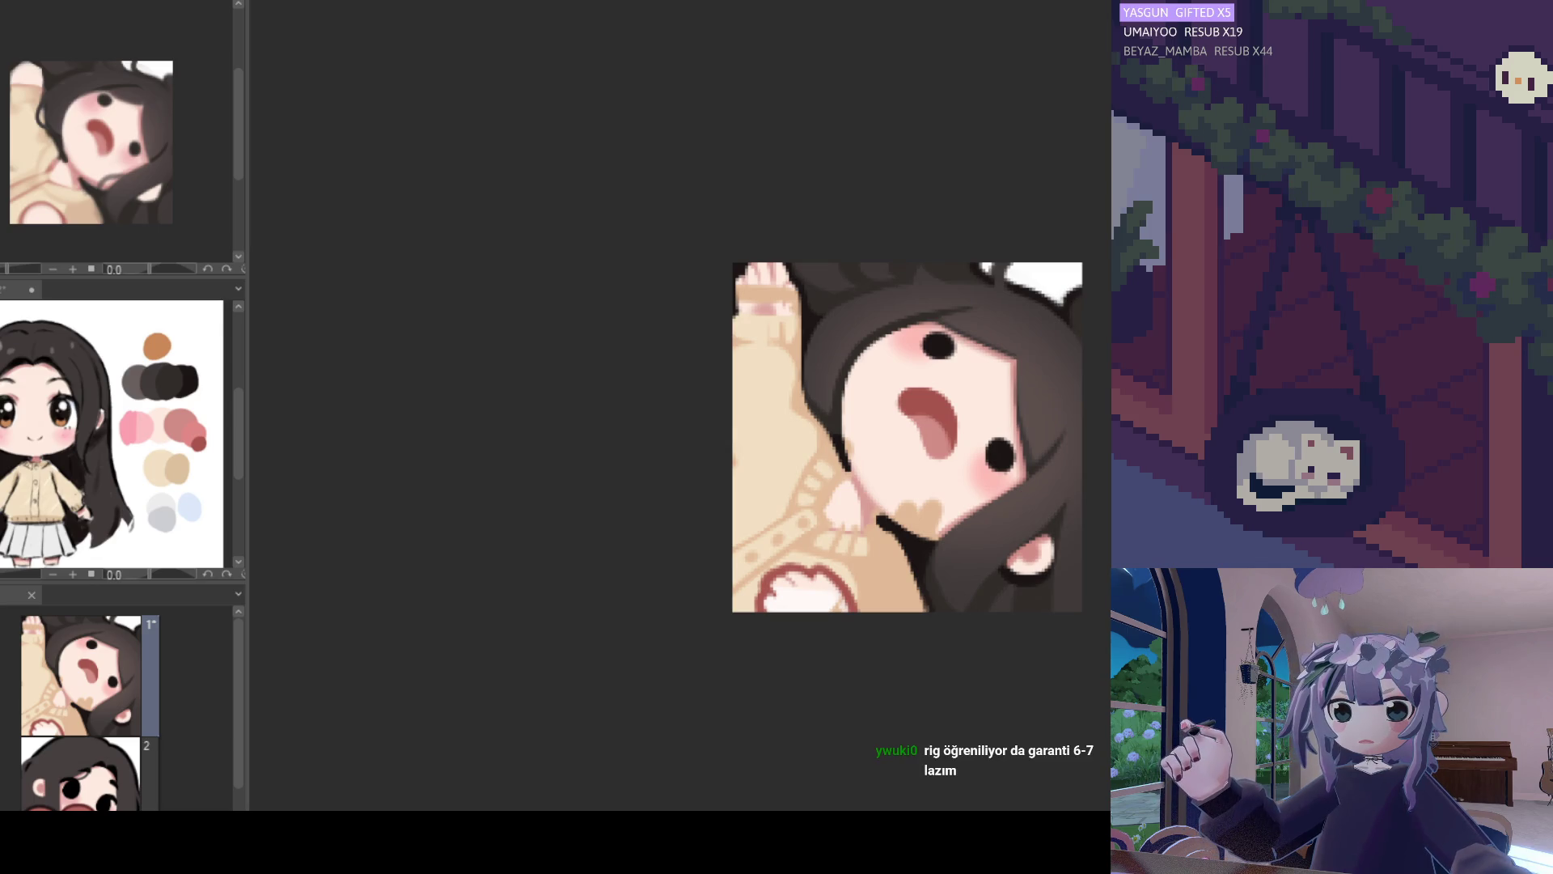
key(ctrl+z)
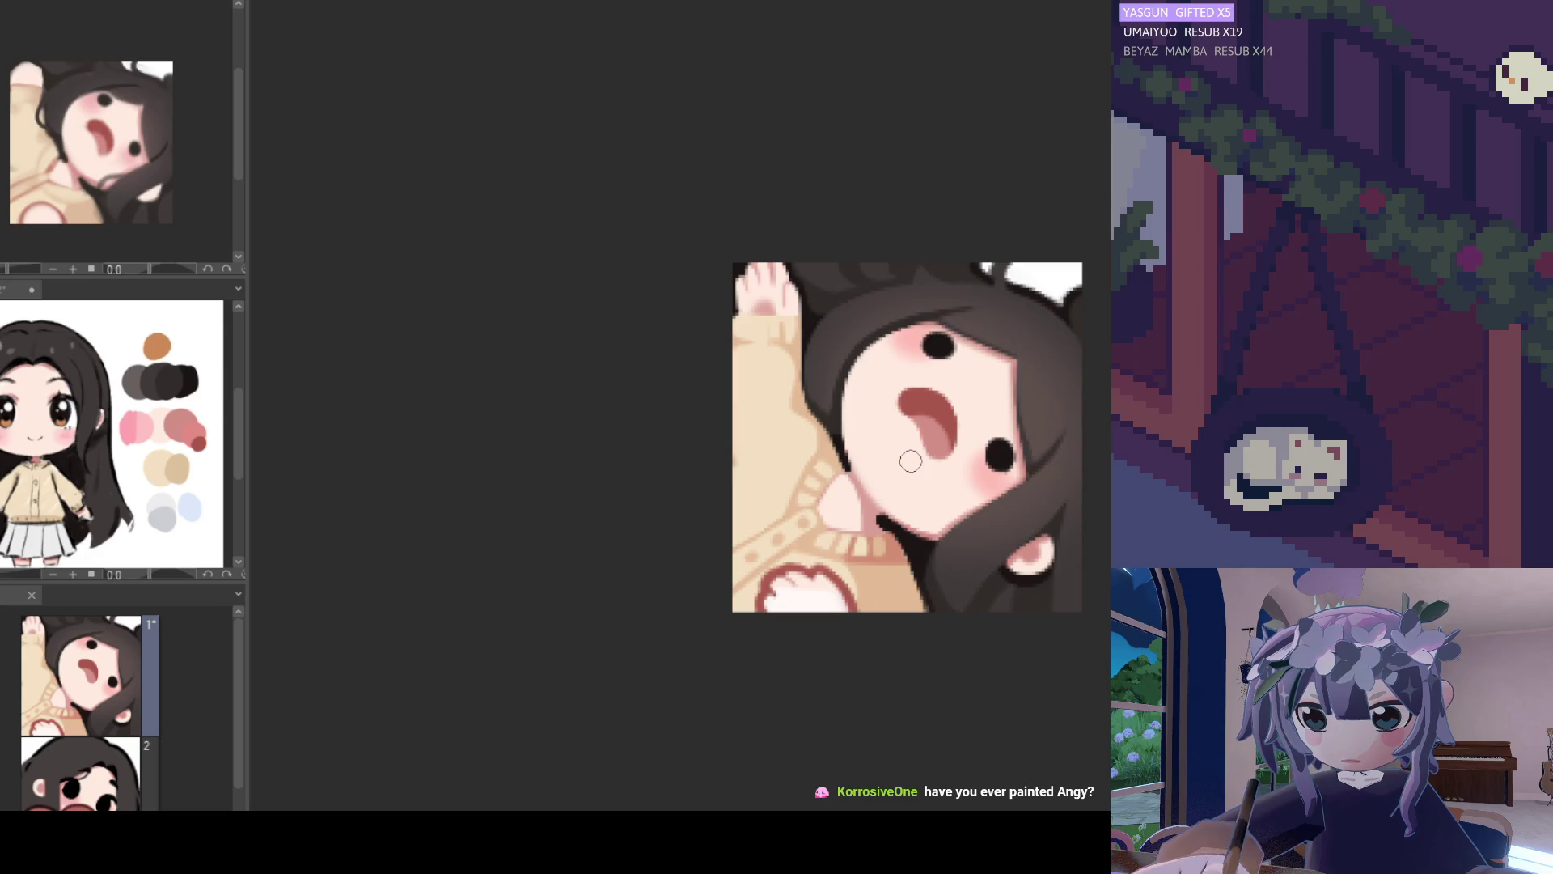
Sample the collar colour and paint extra ribbing strokes, zooming out and back in to check.
scroll(890, 464, down, 5)
scroll(865, 466, up, 2)
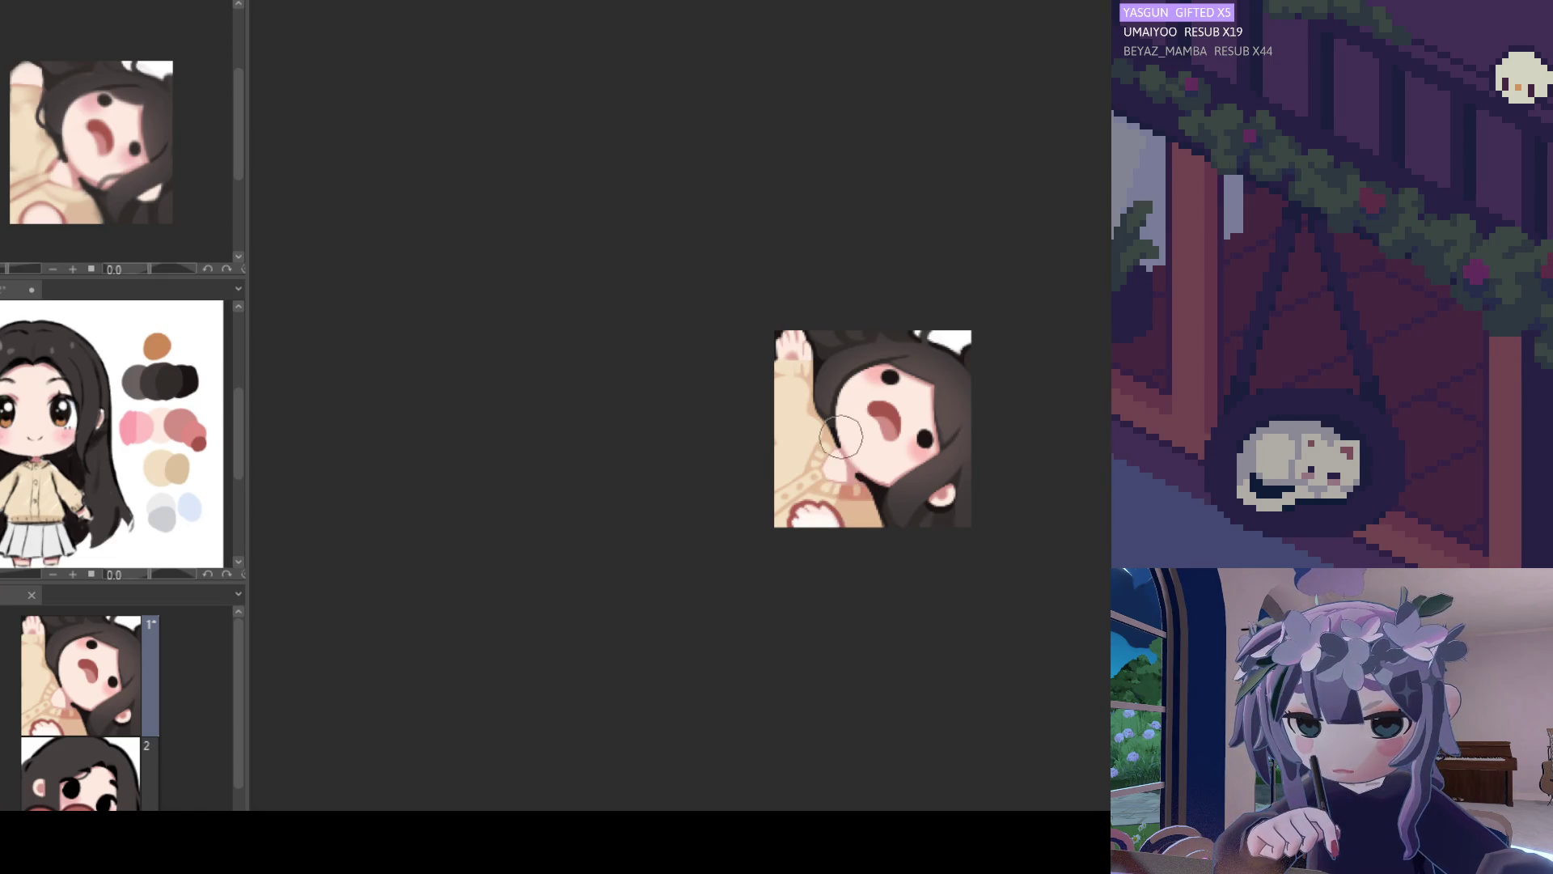
scroll(832, 514, up, 2)
scroll(832, 514, up, 1)
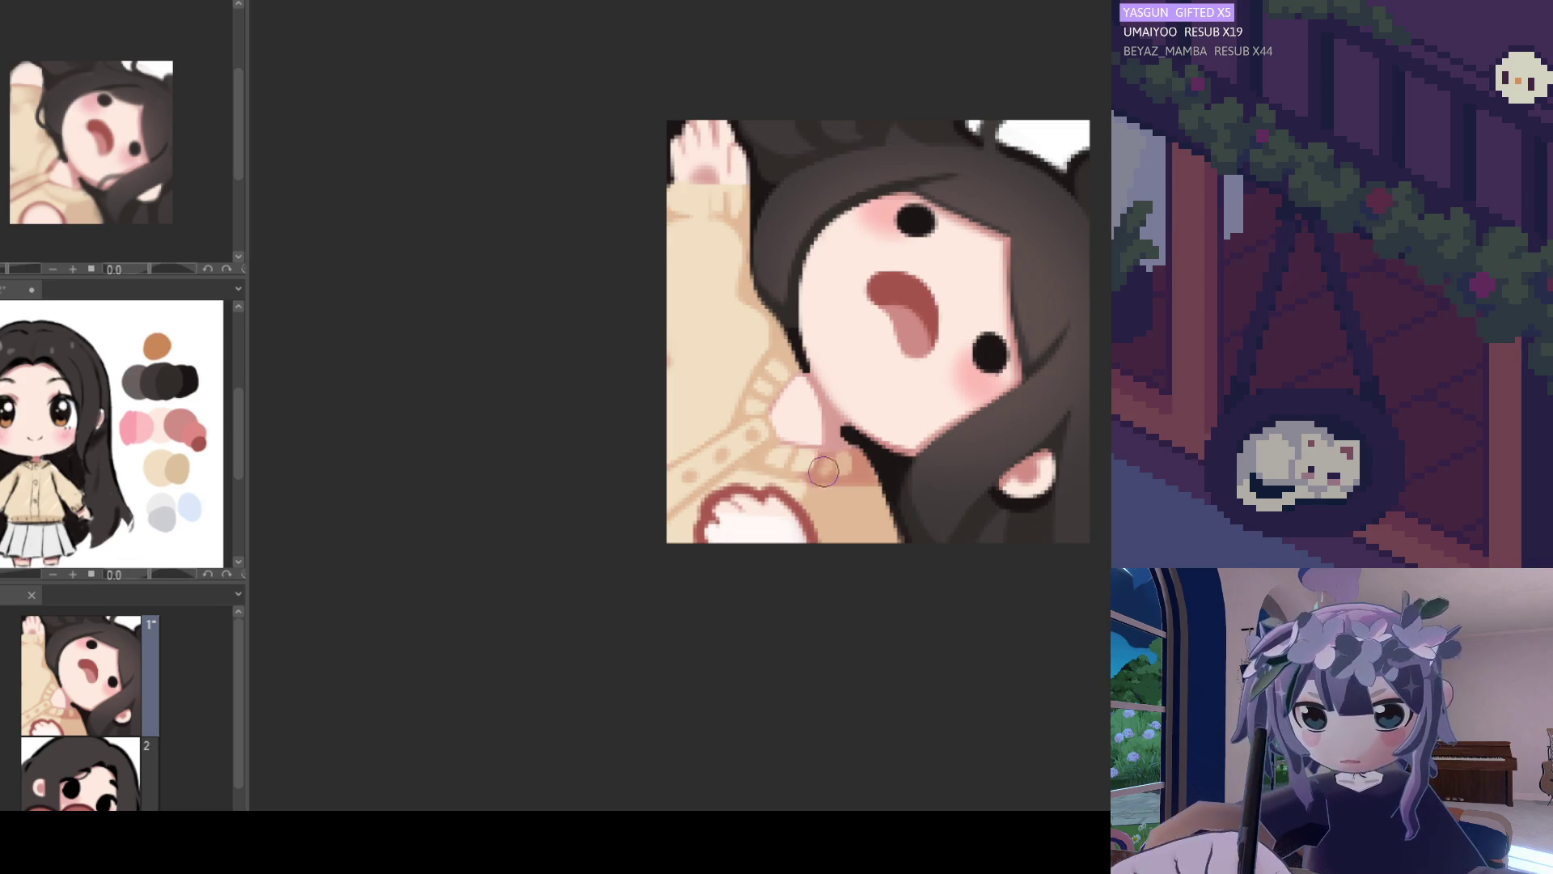
alt+click(842, 461)
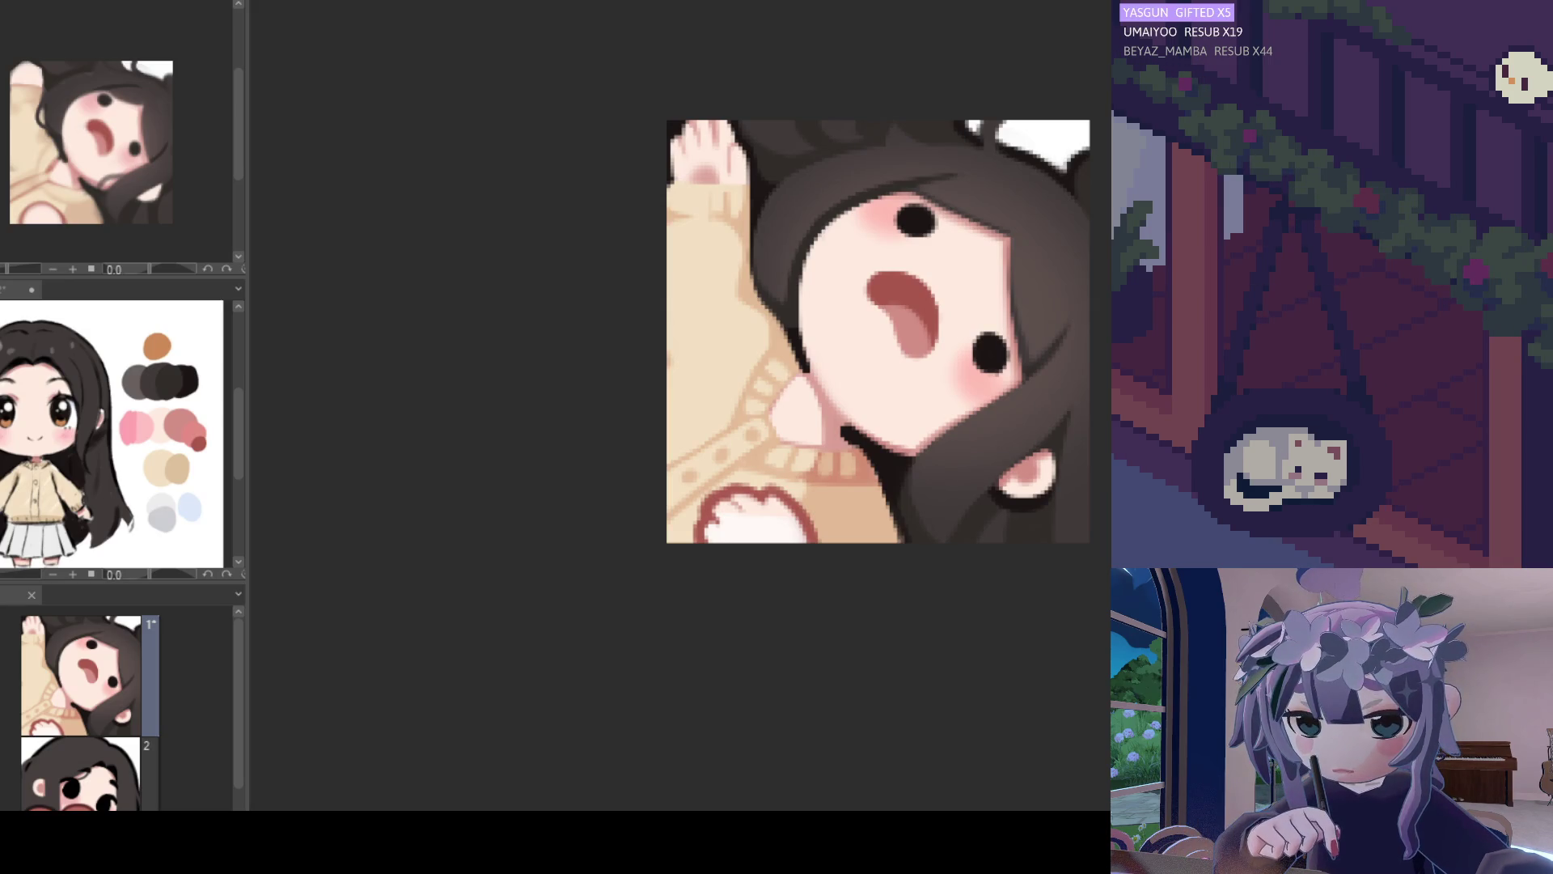
key(ctrl+minus)
key(ctrl+plus)
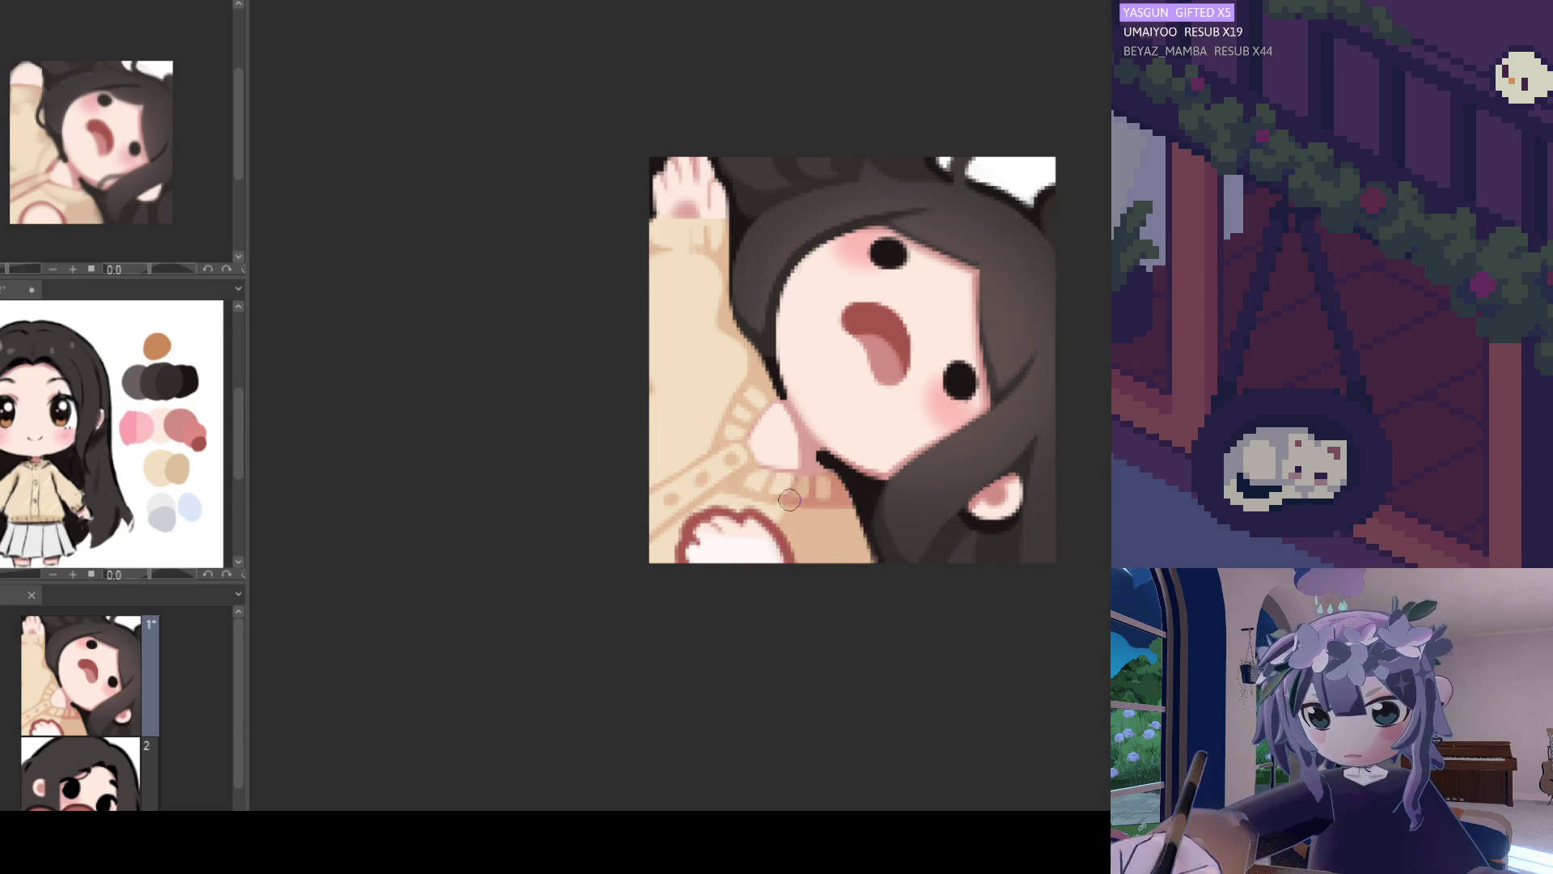
Alt-click to sample the sweater colour and brush more ribbing along the collar and cuff.
alt+click(799, 481)
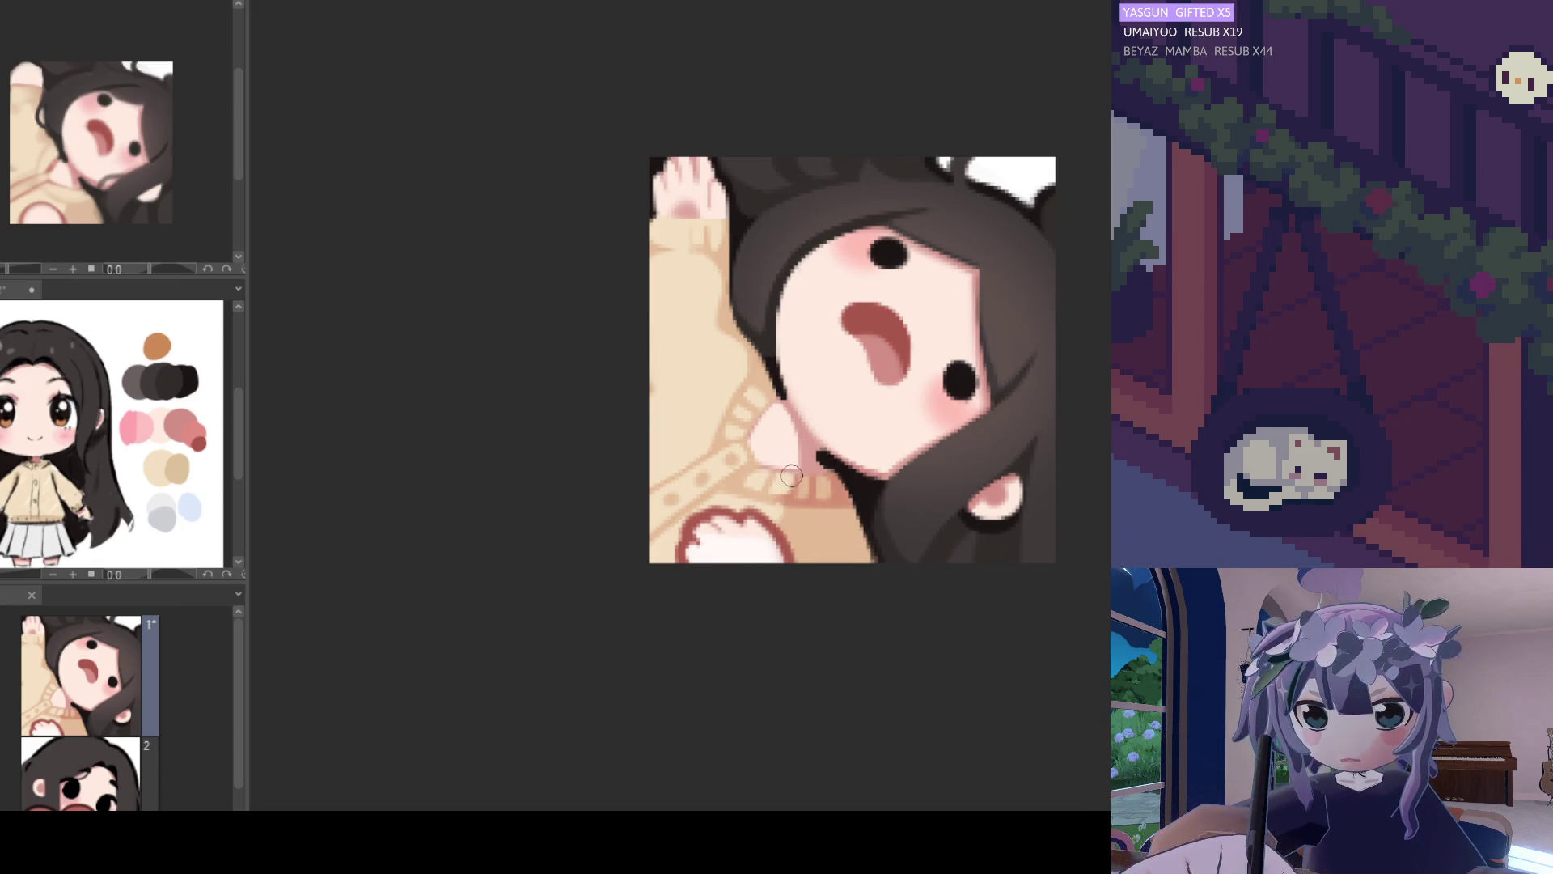
scroll(779, 360, down, 5)
scroll(784, 467, up, 5)
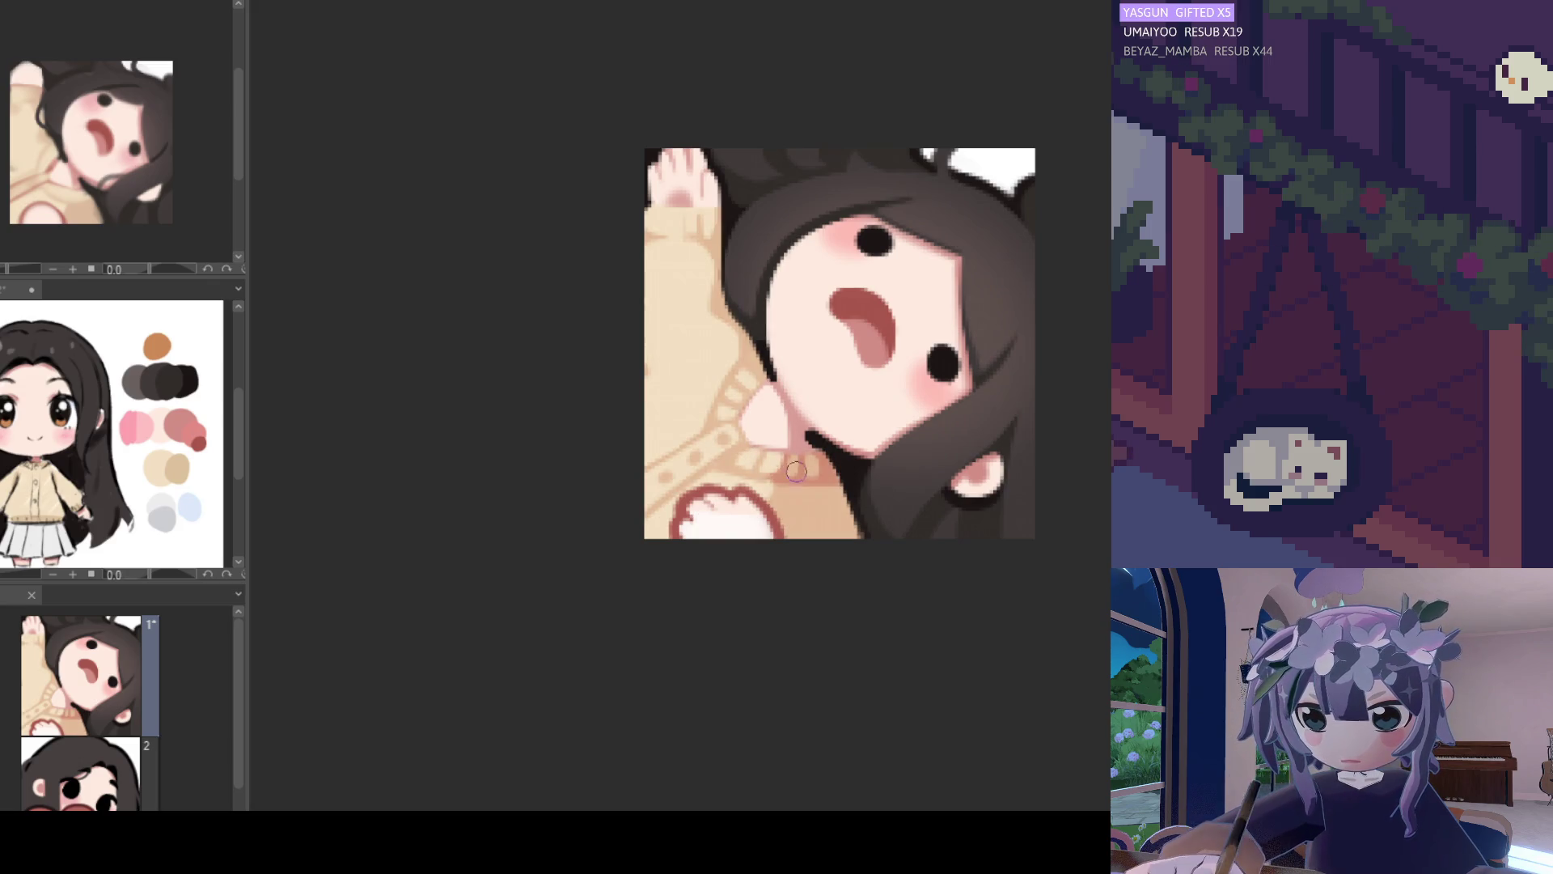
scroll(789, 460, down, 1)
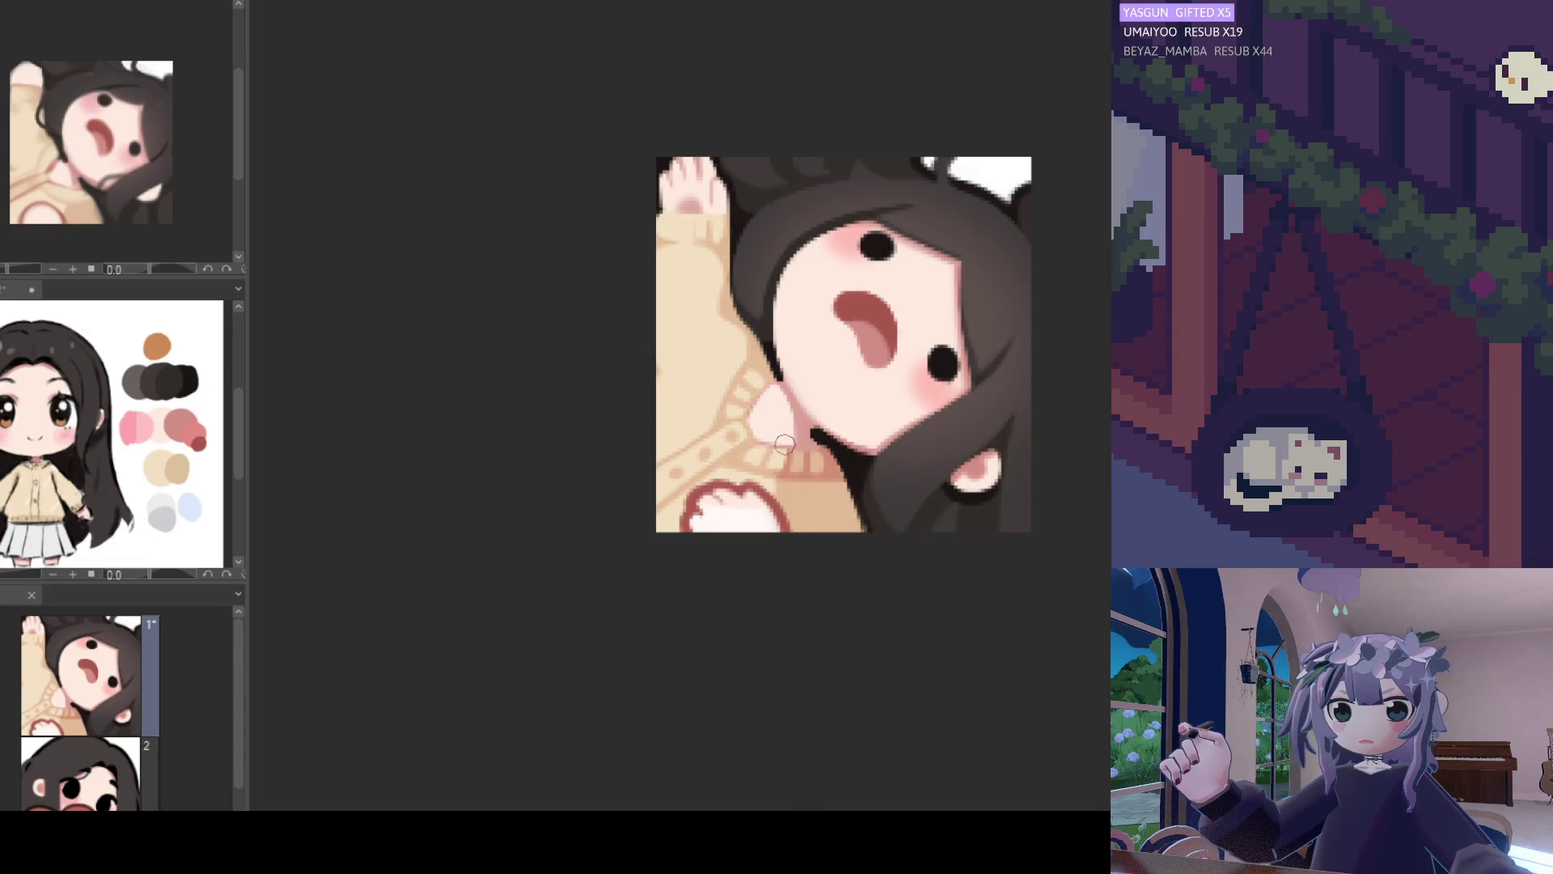
scroll(773, 207, down, 3)
scroll(809, 364, up, 2)
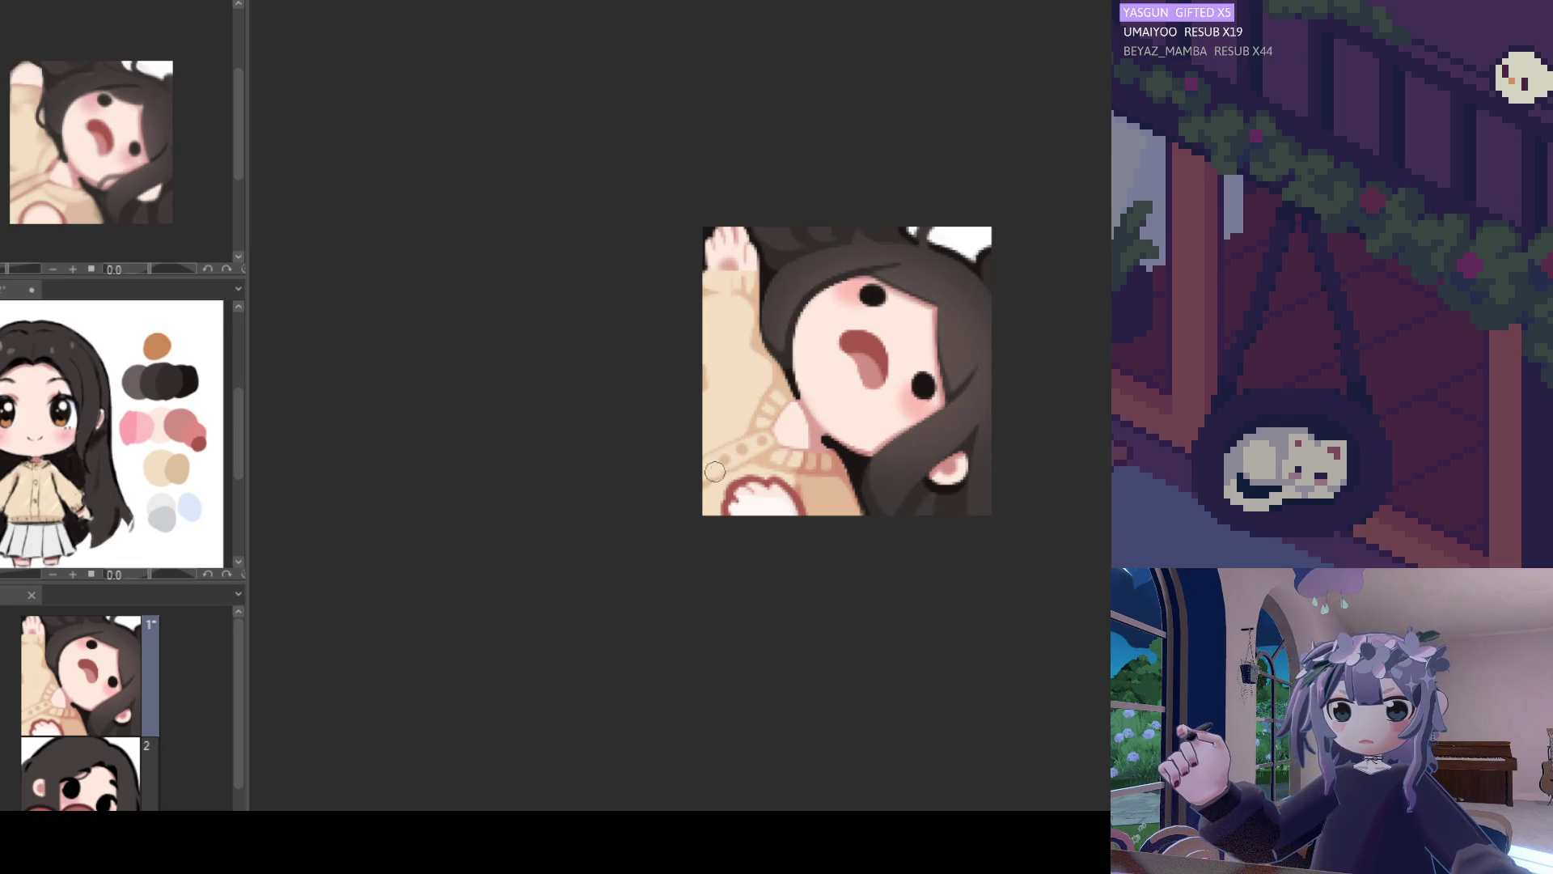
Zoom in and paint knit texture strokes across the beige sleeve.
scroll(767, 405, down, 5)
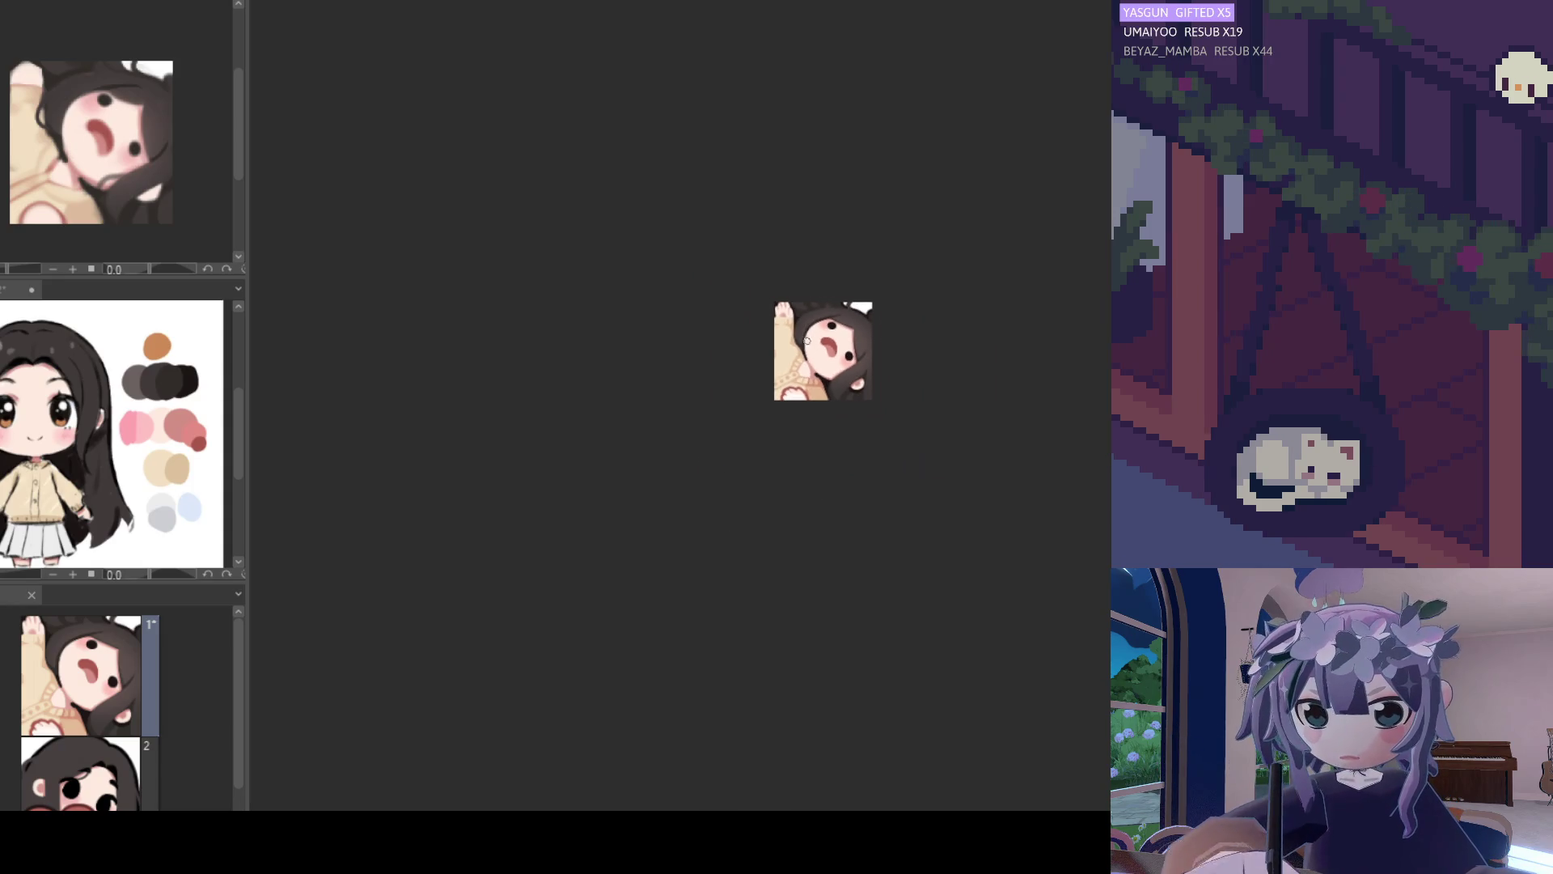
scroll(797, 377, up, 6)
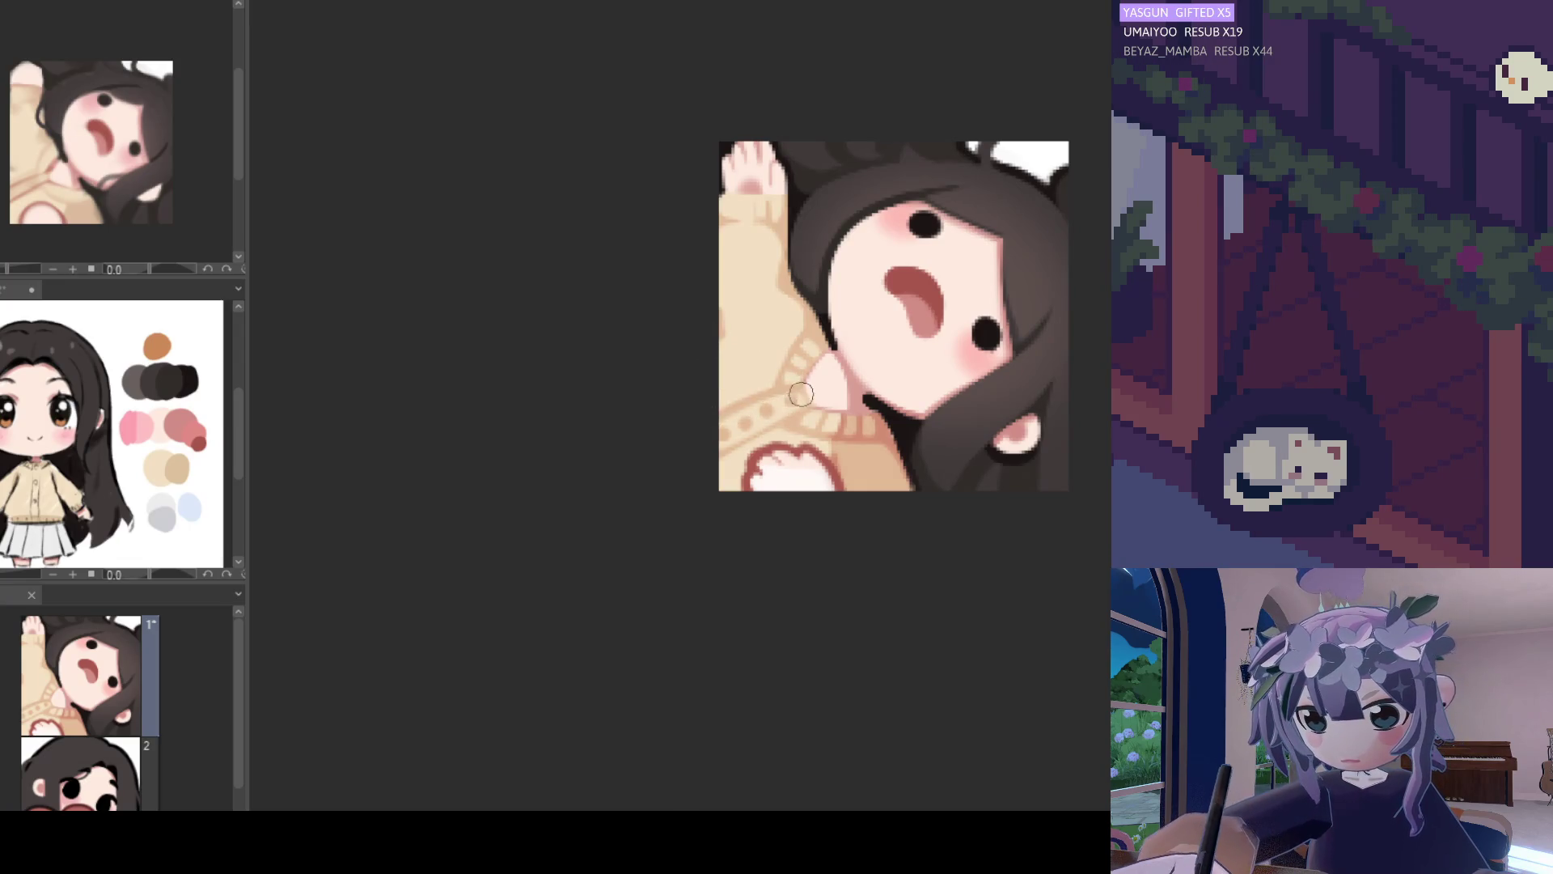
drag(788, 397, 735, 426)
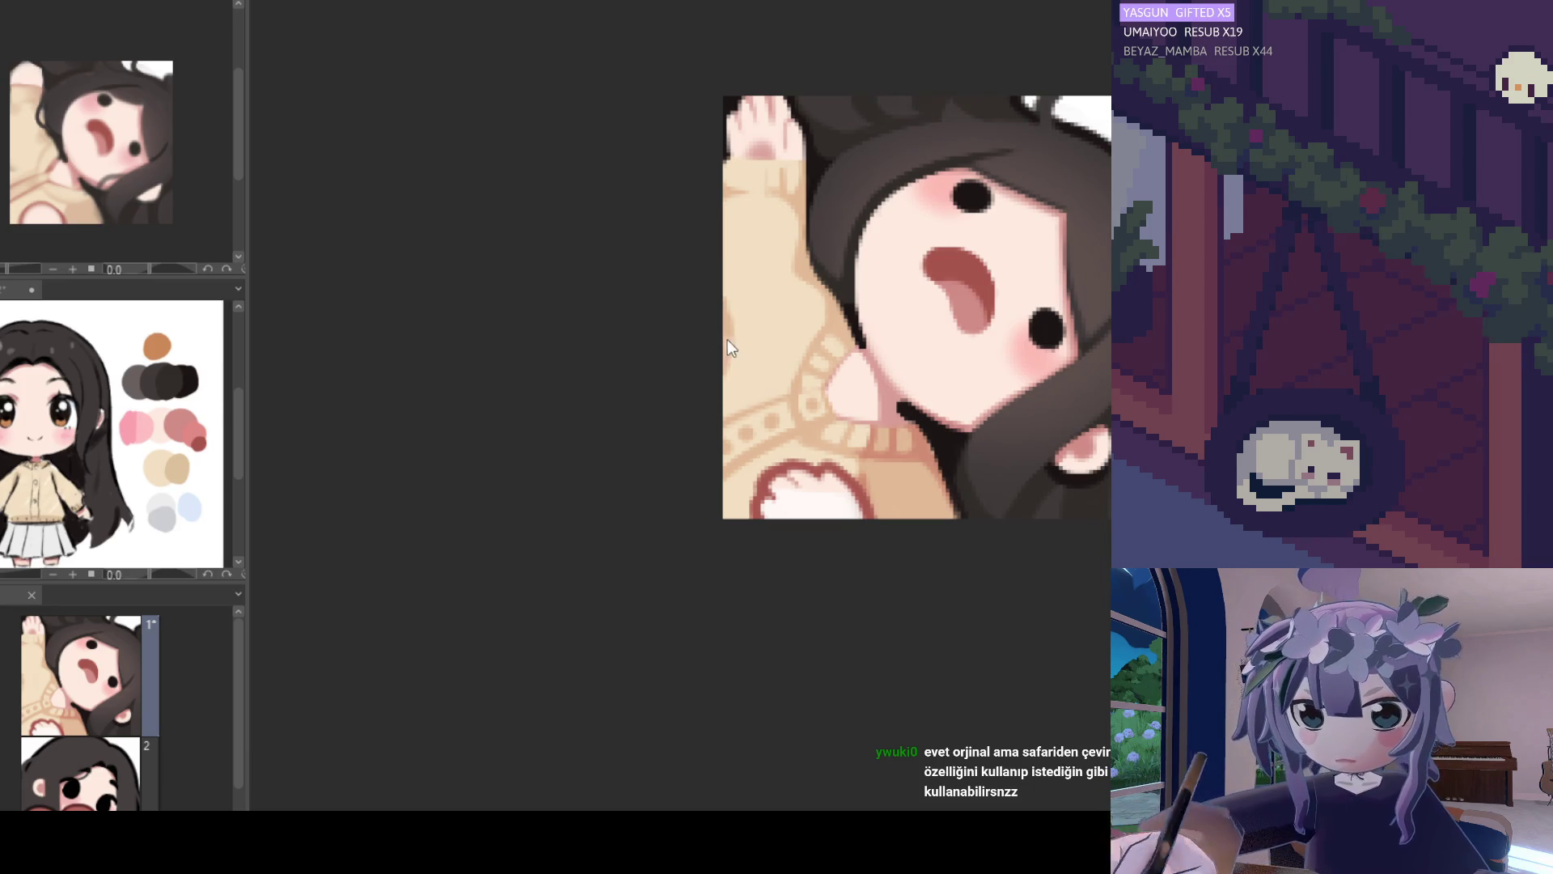
alt+click(833, 319)
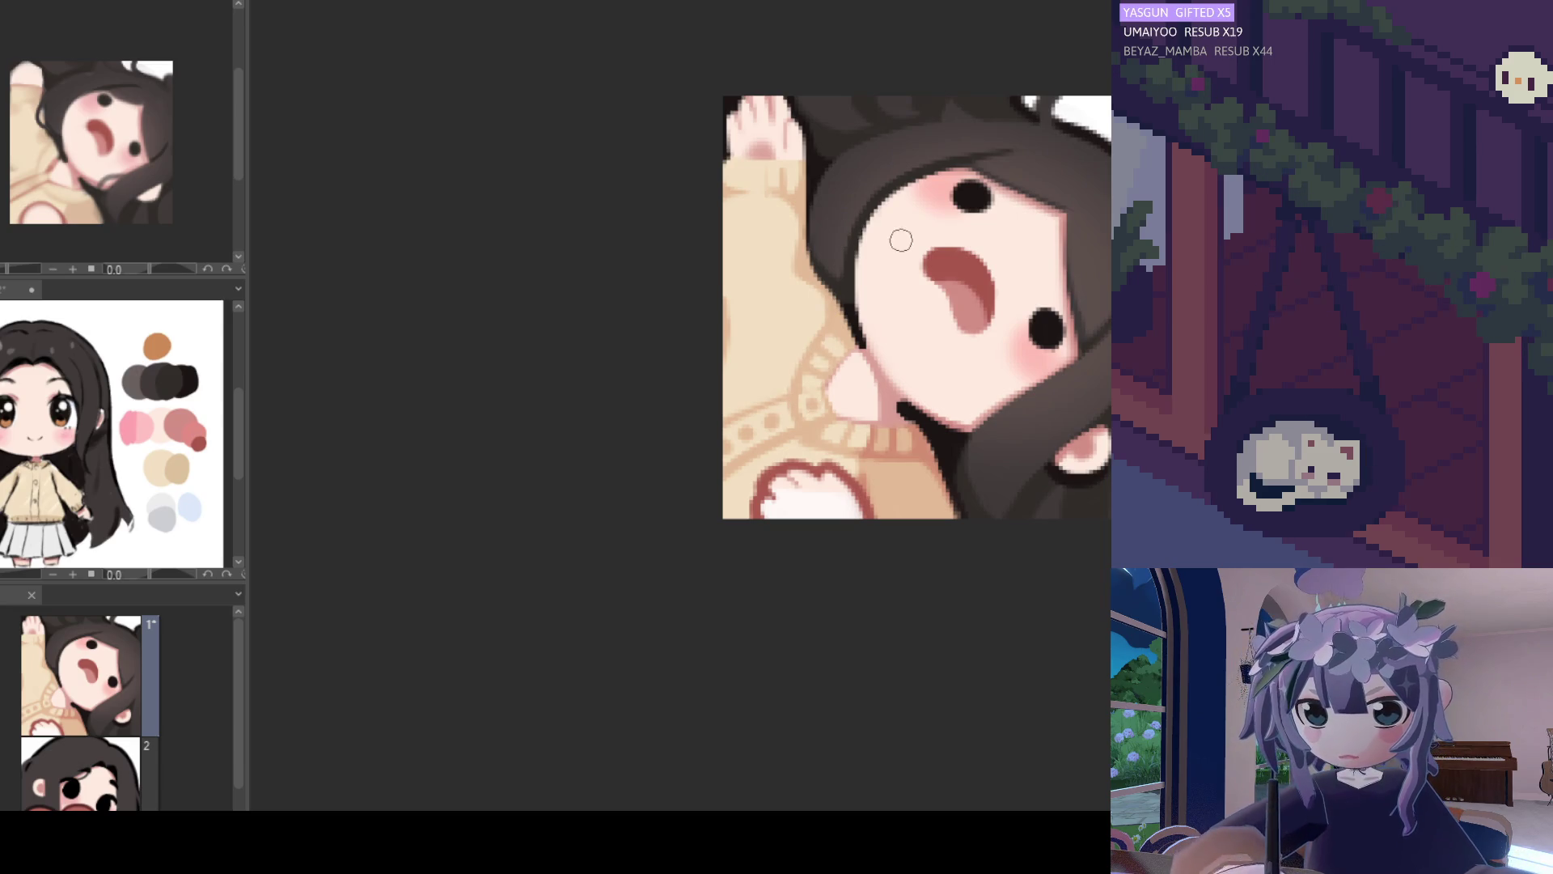
scroll(918, 304, down, 5)
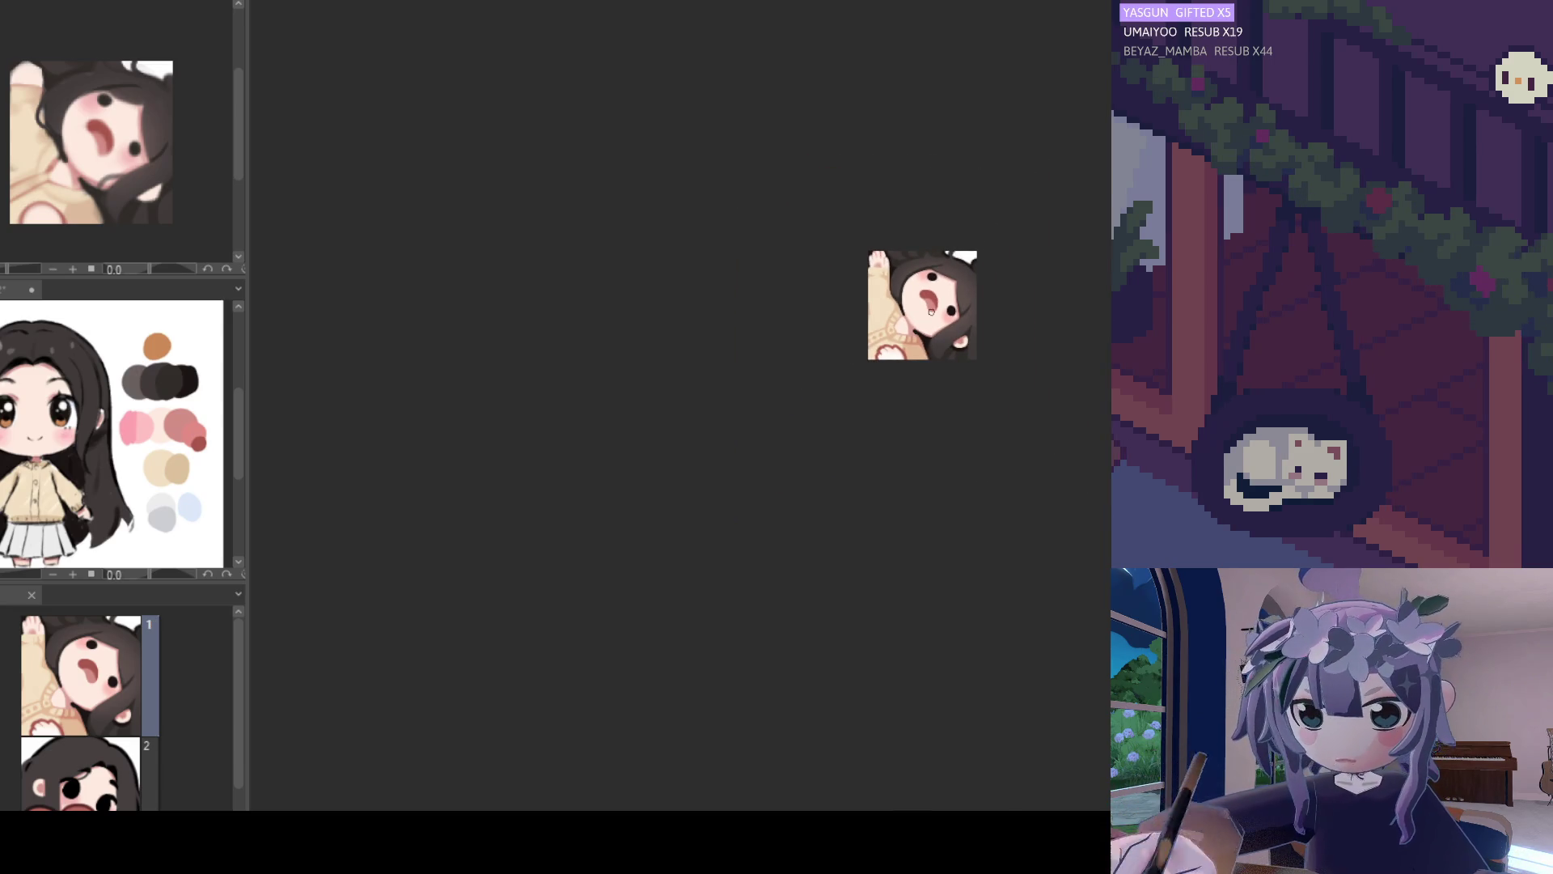
scroll(879, 293, up, 4)
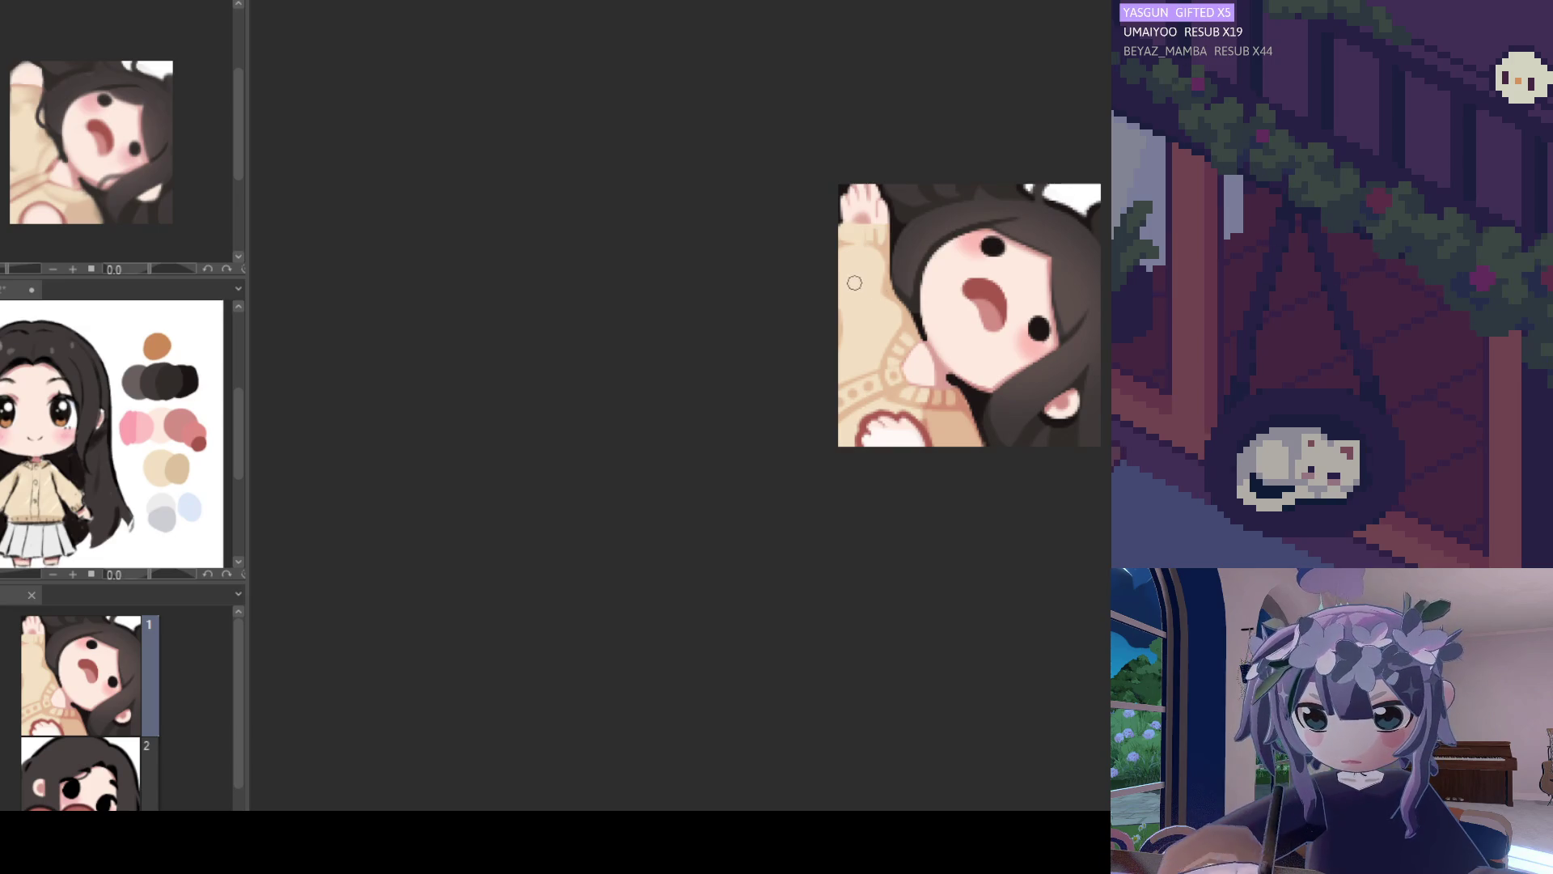
scroll(931, 283, down, 2)
scroll(973, 272, up, 1)
scroll(973, 272, up, 3)
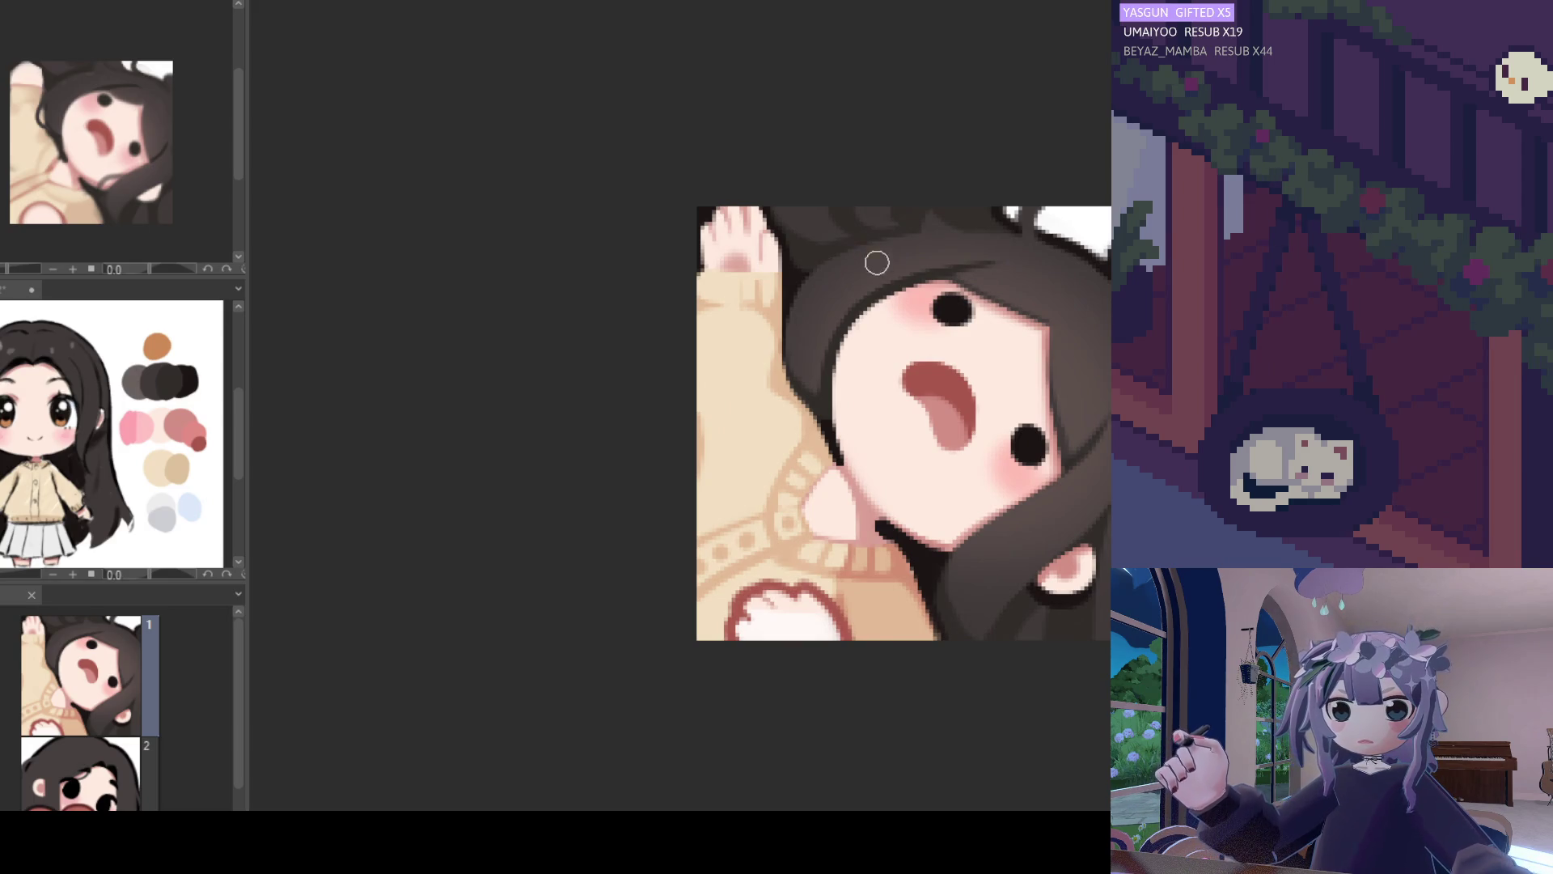
drag(1011, 271, 930, 280)
key(ctrl+z)
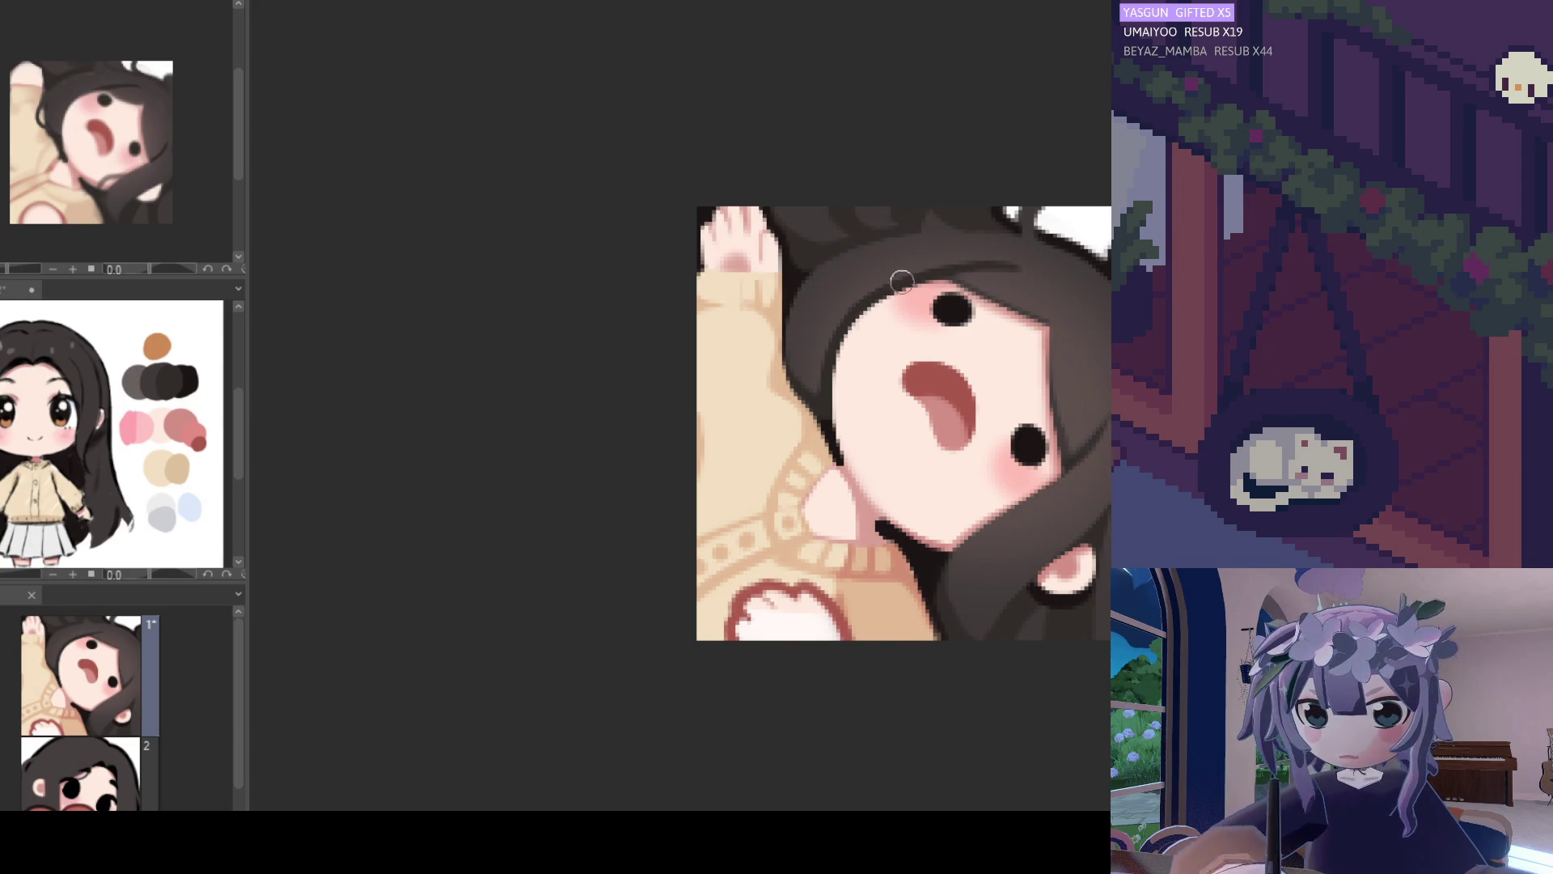